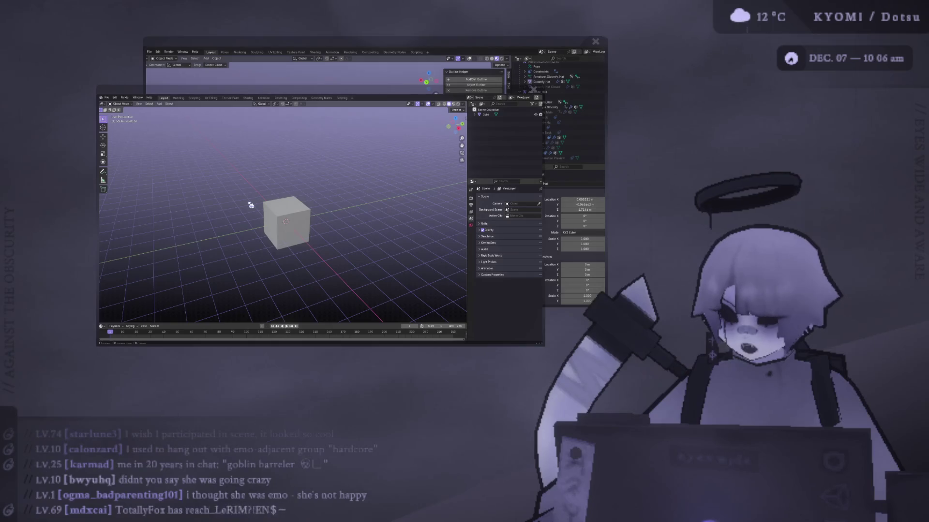
Switch to the front view of the default cube, zoom in close, and tilt the view slightly.
{"action": "middle_click_drag", "start_coordinate": [251, 205], "coordinate": [251, 225]}
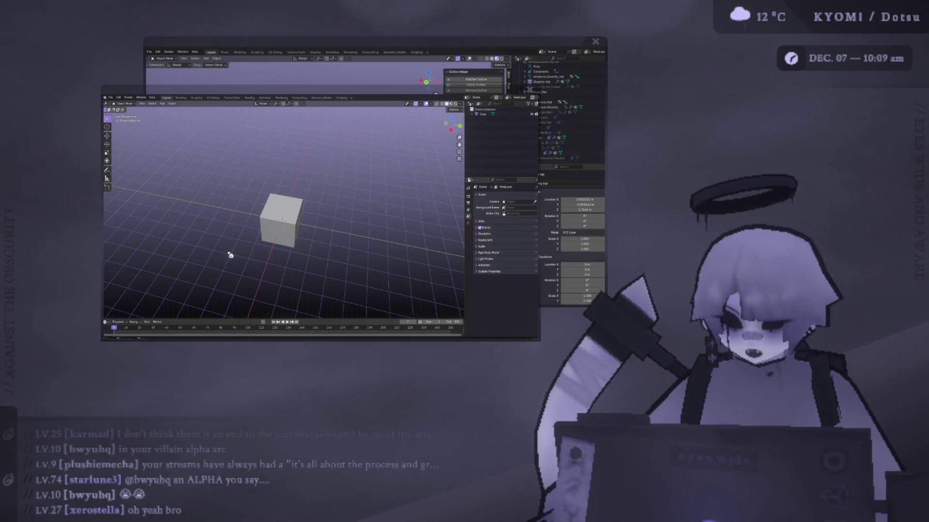
{"action": "mouse_move", "coordinate": [247, 242]}
{"action": "middle_mouse_down"}
{"action": "mouse_move", "coordinate": [300, 171]}
{"action": "mouse_move", "coordinate": [248, 125]}
{"action": "mouse_move", "coordinate": [325, 158]}
{"action": "mouse_move", "coordinate": [349, 269]}
{"action": "mouse_move", "coordinate": [364, 145]}
{"action": "mouse_move", "coordinate": [353, 166]}
{"action": "middle_mouse_up"}
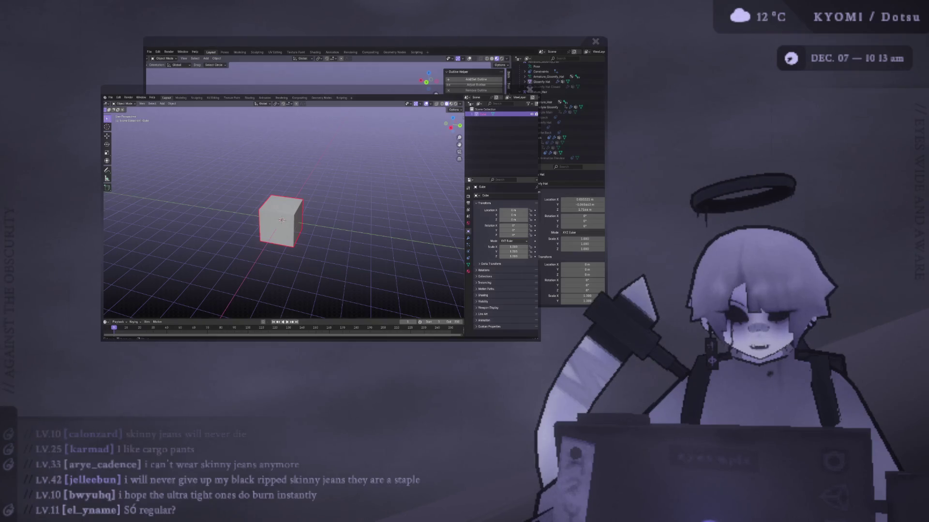
{"action": "key", "text": "KP_1"}
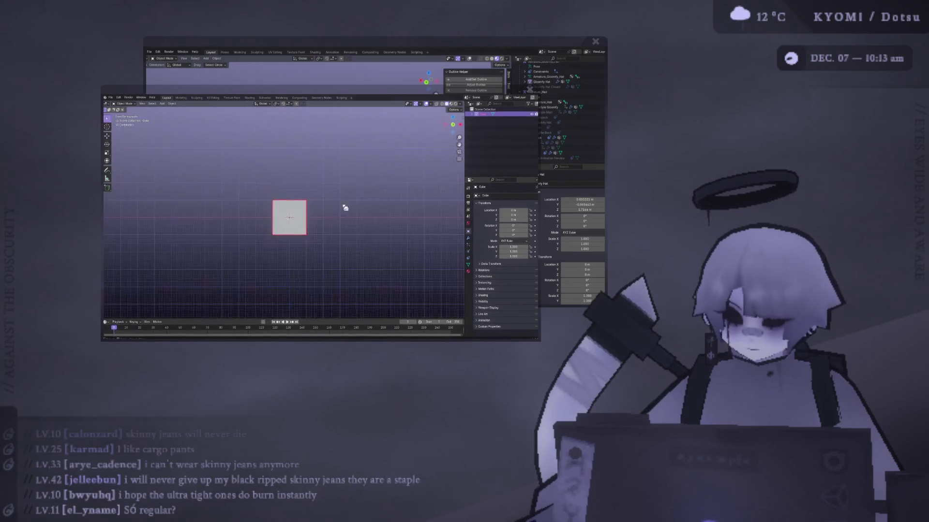
{"action": "scroll", "coordinate": [261, 208], "scroll_direction": "up", "scroll_amount": 3}
{"action": "middle_click_drag", "start_coordinate": [262, 208], "coordinate": [242, 213]}
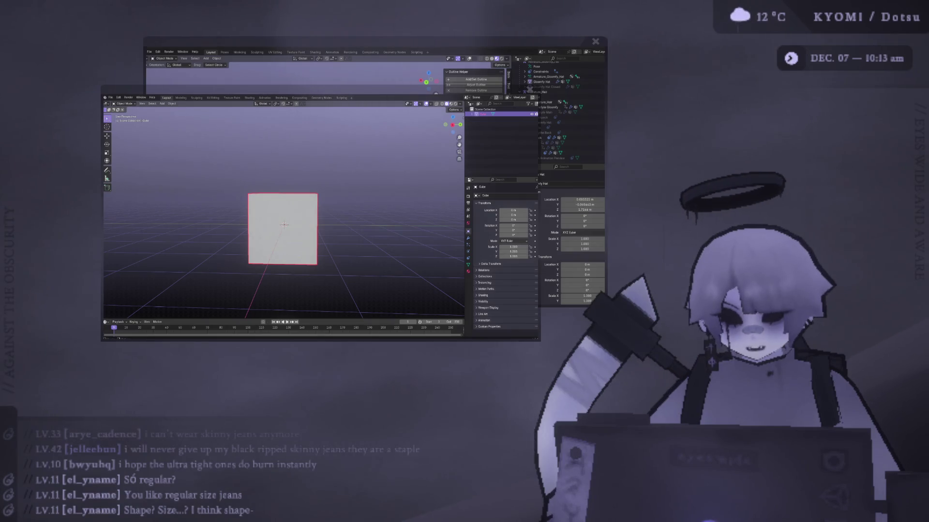
Delete the default cube from the scene.
{"action": "middle_click_drag", "start_coordinate": [298, 233], "coordinate": [291, 244]}
{"action": "key", "text": "Delete"}
{"action": "left_click", "coordinate": [171, 103]}
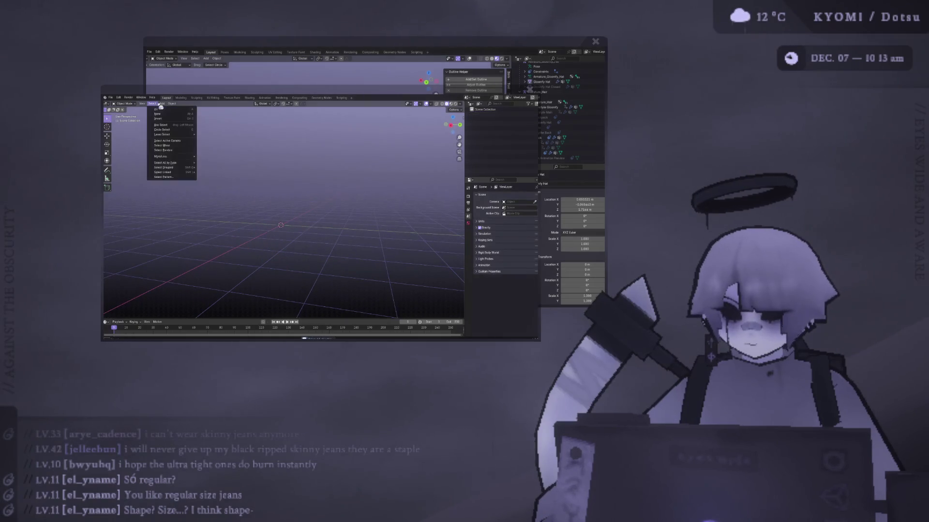
Add a mesh cylinder and lower its vertex count to eight sides.
{"action": "left_click", "coordinate": [162, 104]}
{"action": "left_click", "coordinate": [162, 103]}
{"action": "mouse_move", "coordinate": [170, 109]}
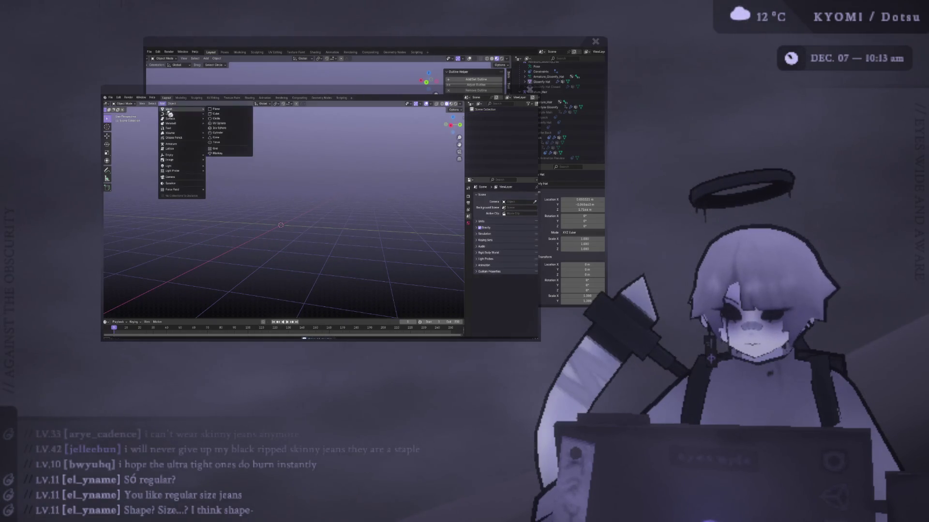
{"action": "left_click", "coordinate": [236, 133]}
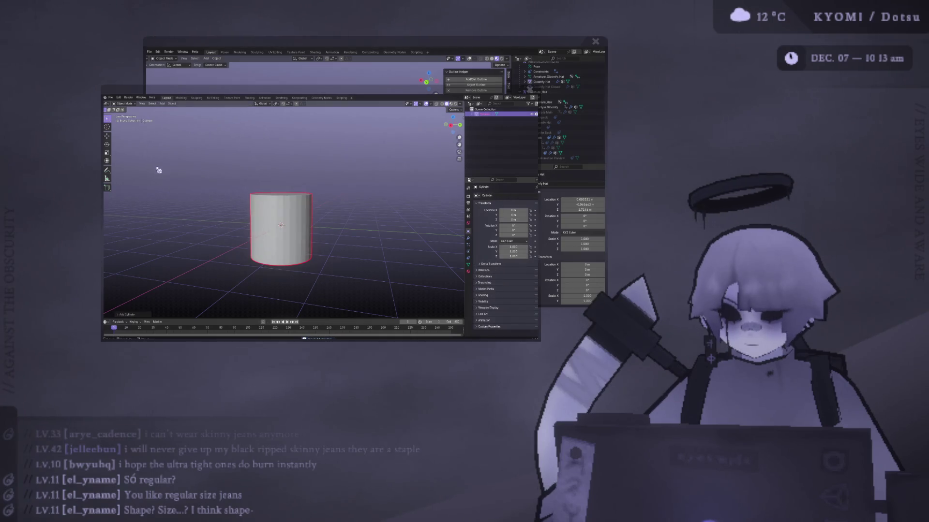
{"action": "left_click", "coordinate": [136, 313]}
{"action": "left_click_drag", "start_coordinate": [160, 258], "coordinate": [151, 258]}
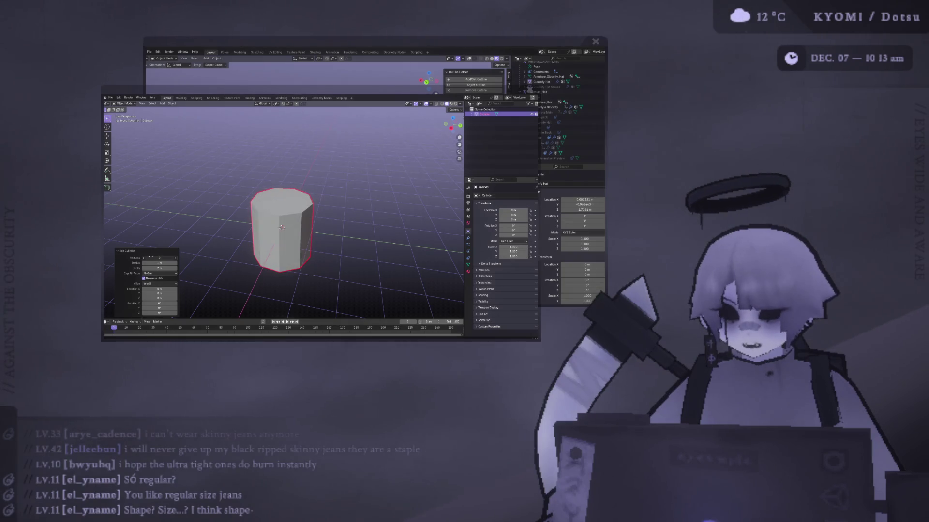
{"action": "mouse_move", "coordinate": [270, 291]}
{"action": "middle_mouse_down"}
{"action": "mouse_move", "coordinate": [277, 282]}
{"action": "mouse_move", "coordinate": [280, 309]}
{"action": "mouse_move", "coordinate": [289, 188]}
{"action": "mouse_move", "coordinate": [286, 274]}
{"action": "mouse_move", "coordinate": [275, 180]}
{"action": "middle_mouse_up"}
{"action": "mouse_move", "coordinate": [197, 228]}
{"action": "middle_mouse_down"}
{"action": "mouse_move", "coordinate": [266, 294]}
{"action": "mouse_move", "coordinate": [265, 278]}
{"action": "middle_mouse_up"}
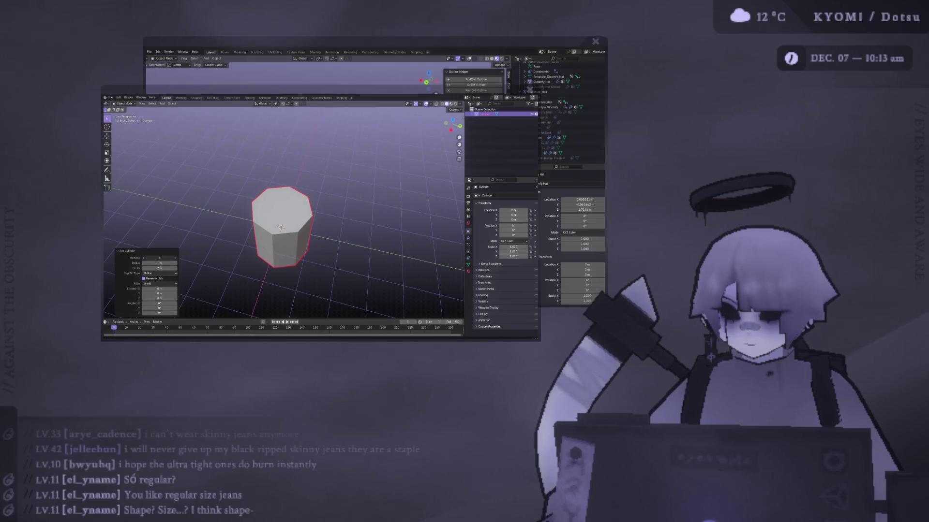
Set the cylinder's vertices to 20 in the Add Cylinder panel and review it from above.
{"action": "double_click", "coordinate": [159, 258]}
{"action": "type", "text": "20"}
{"action": "key", "text": "Return"}
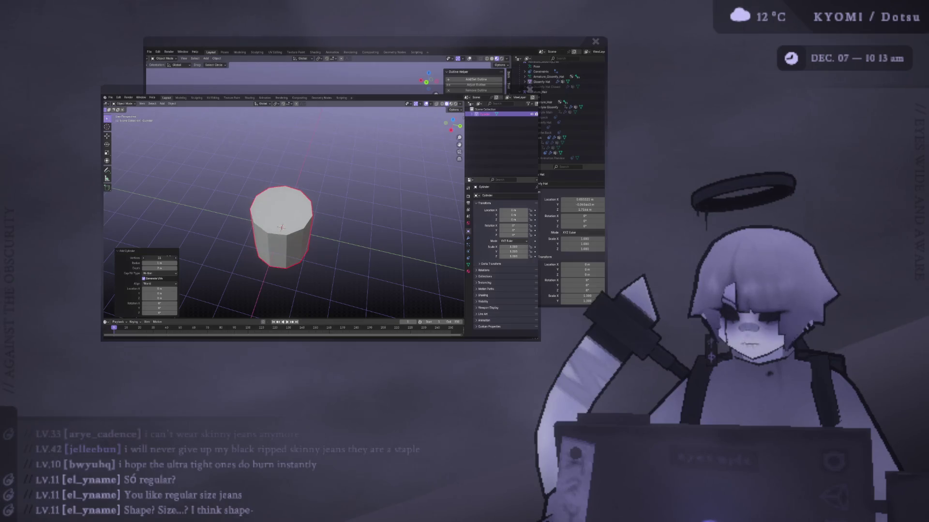
{"action": "mouse_move", "coordinate": [235, 214]}
{"action": "middle_mouse_down"}
{"action": "mouse_move", "coordinate": [244, 253]}
{"action": "mouse_move", "coordinate": [214, 255]}
{"action": "middle_mouse_up"}
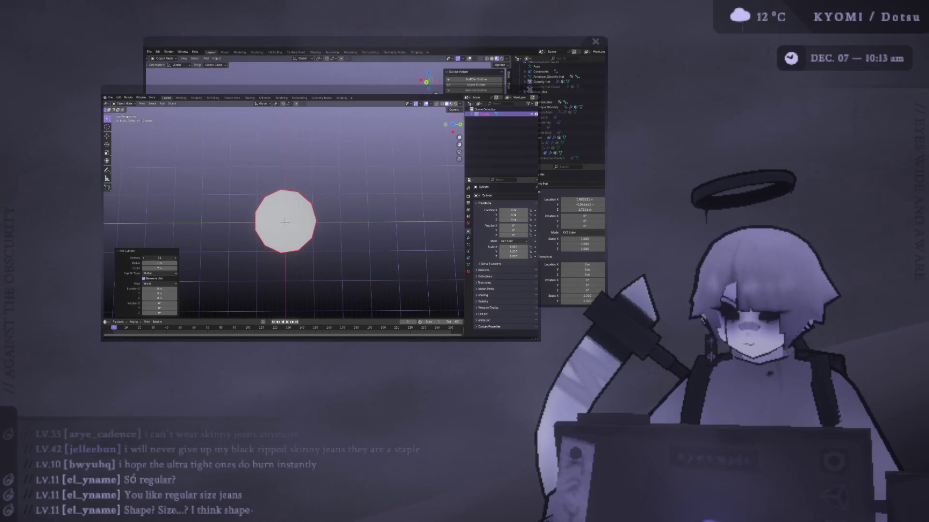
{"action": "left_click_drag", "start_coordinate": [159, 258], "coordinate": [178, 263]}
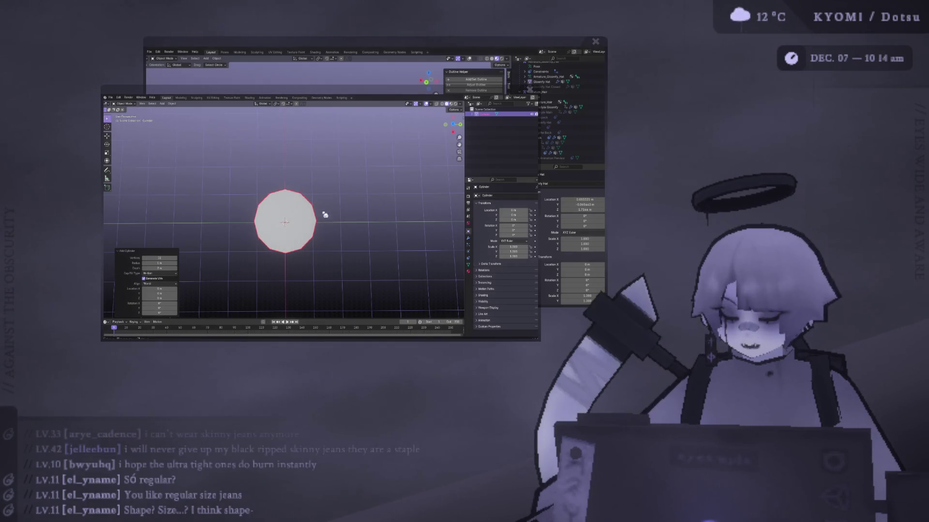
{"action": "middle_click_drag", "start_coordinate": [321, 214], "coordinate": [307, 160]}
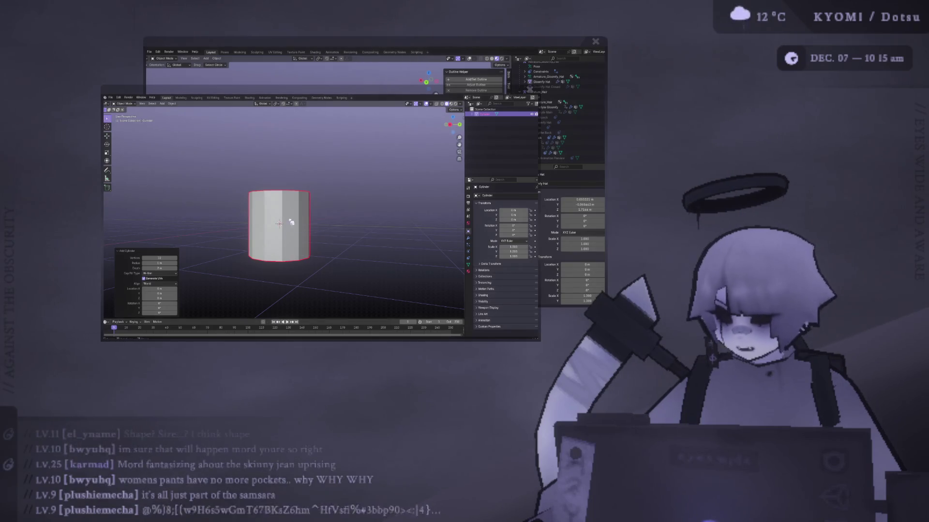
{"action": "middle_click_drag", "start_coordinate": [291, 251], "coordinate": [300, 223]}
In Edit Mode, raise the cylinder's bottom face in side view to shorten it.
{"action": "key", "text": "Tab"}
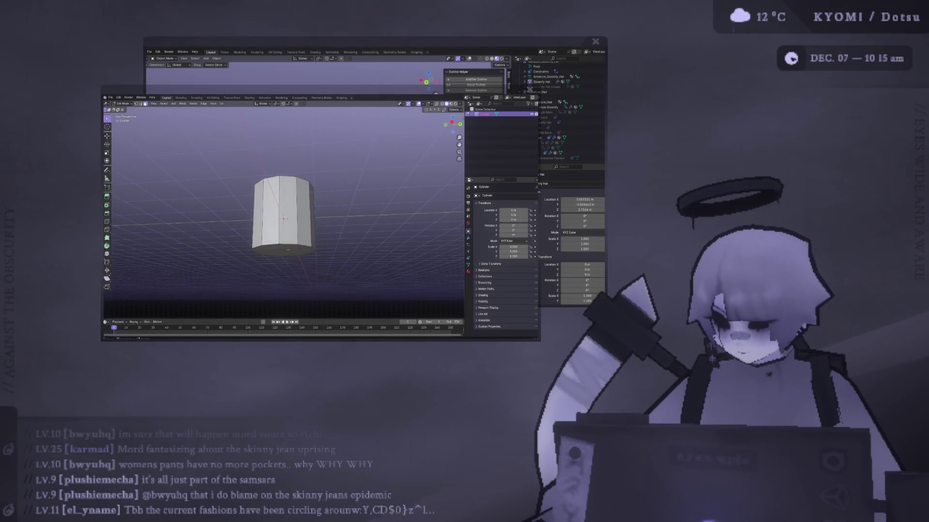
{"action": "left_click", "coordinate": [107, 136]}
{"action": "middle_click_drag", "start_coordinate": [290, 218], "coordinate": [290, 193]}
{"action": "key", "text": "KP_3"}
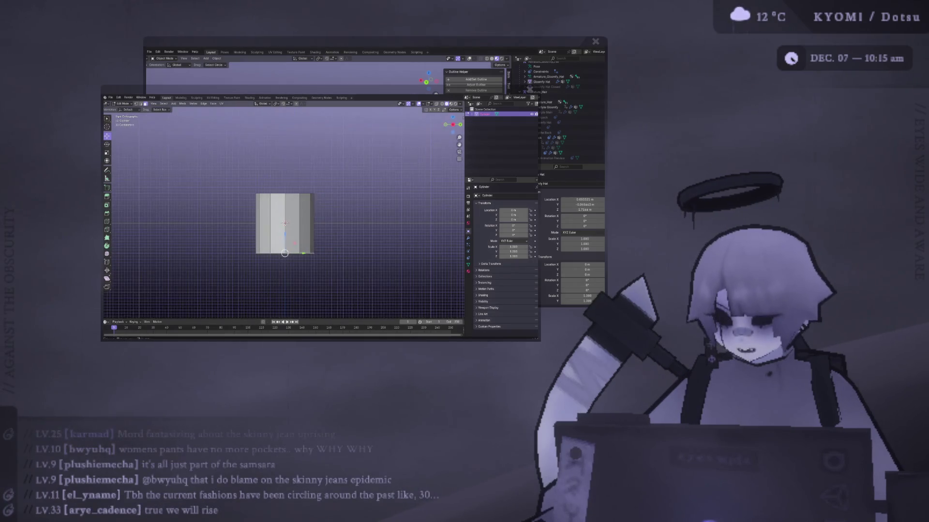
{"action": "left_click_drag", "start_coordinate": [285, 245], "coordinate": [284, 223]}
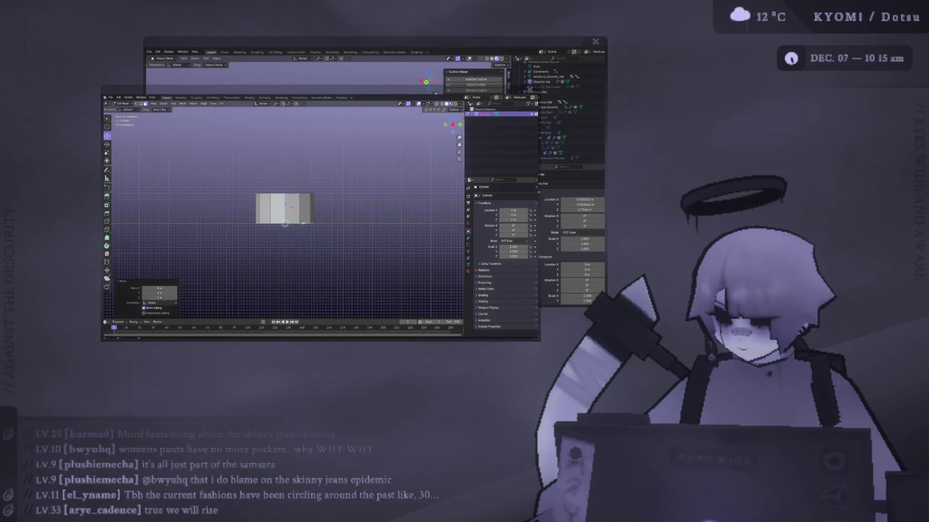
{"action": "middle_click_drag", "start_coordinate": [284, 223], "coordinate": [294, 215]}
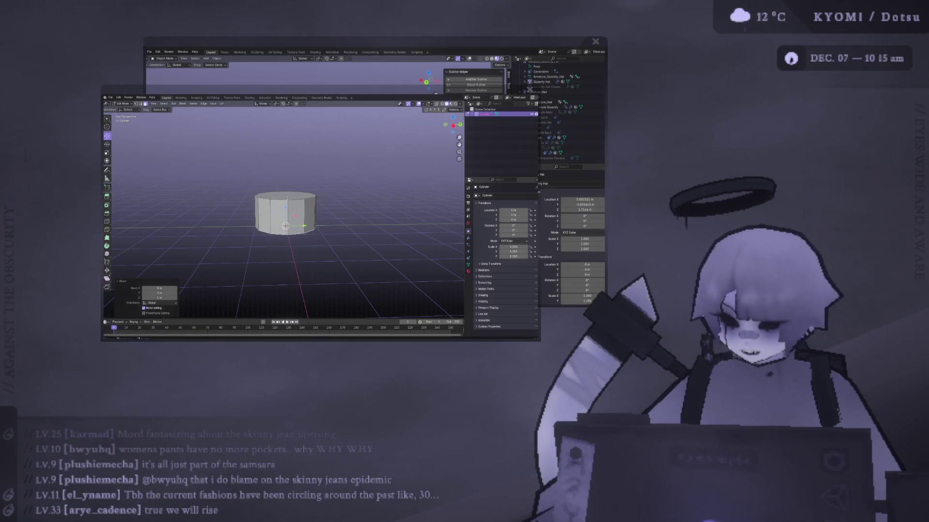
Select only the top face and lower it by 0.6 m.
{"action": "key", "text": "alt+a"}
{"action": "left_click", "coordinate": [285, 195]}
{"action": "key", "text": "KP_3"}
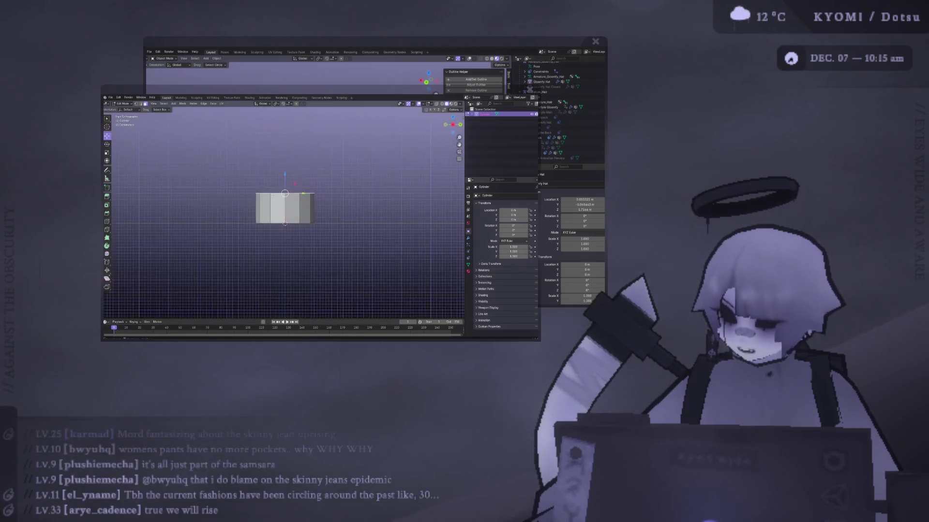
{"action": "left_click_drag", "start_coordinate": [286, 175], "coordinate": [286, 193]}
{"action": "middle_click_drag", "start_coordinate": [286, 194], "coordinate": [295, 186]}
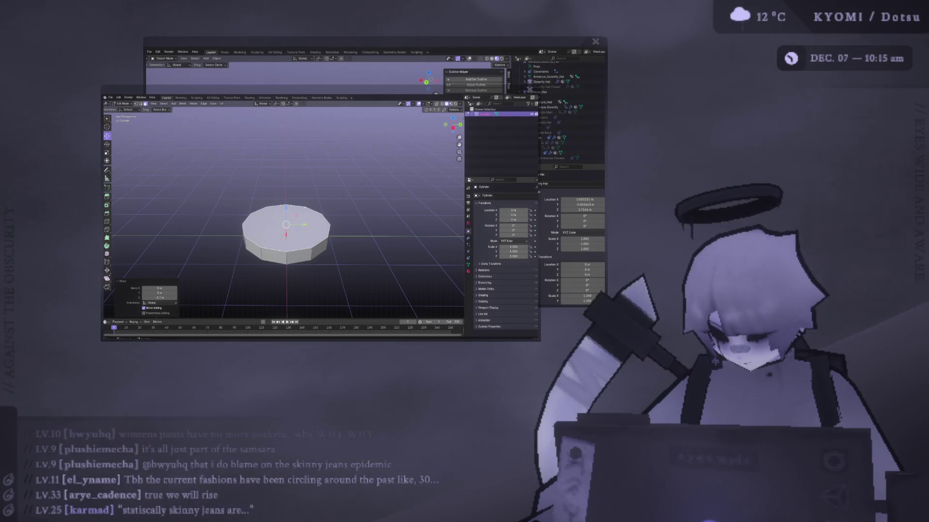
Extrude the top face and scale it slightly inward to 0.9.
{"action": "middle_click_drag", "start_coordinate": [287, 194], "coordinate": [304, 190]}
{"action": "scroll", "coordinate": [284, 234], "scroll_direction": "up", "scroll_amount": 2}
{"action": "key", "text": "e"}
{"action": "key", "text": "Escape"}
{"action": "key", "text": "s"}
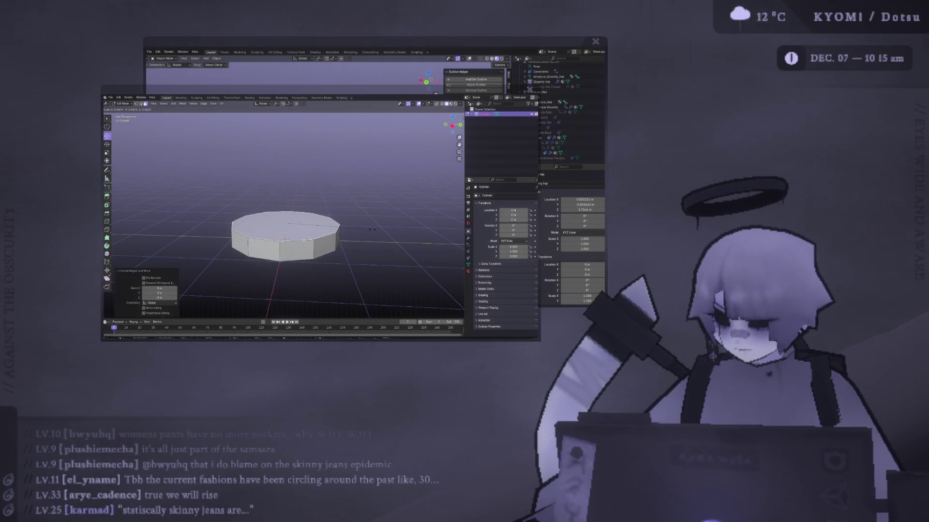
{"action": "left_click", "coordinate": [286, 239]}
{"action": "mouse_move", "coordinate": [286, 239]}
{"action": "middle_mouse_down"}
{"action": "mouse_move", "coordinate": [345, 191]}
{"action": "mouse_move", "coordinate": [347, 203]}
{"action": "middle_mouse_up"}
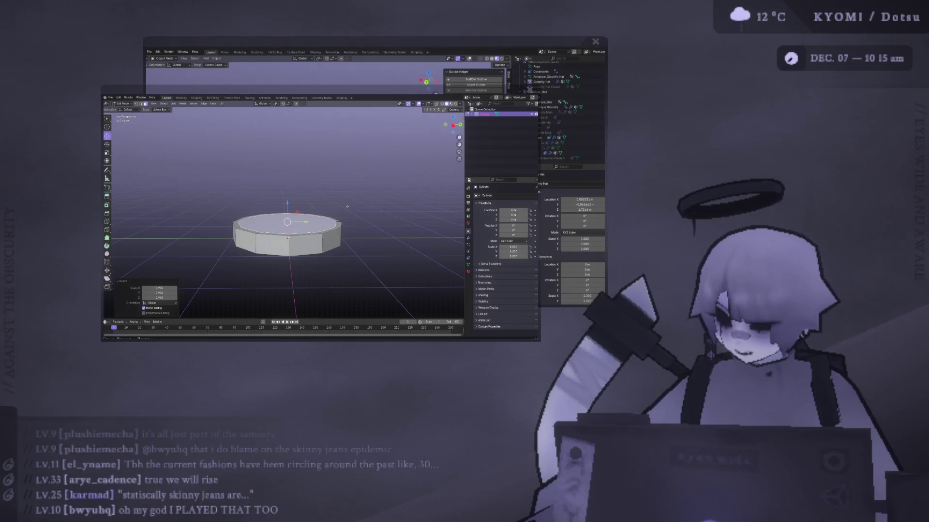
In Right Ortho view, widen the top face to a scale of 1.097.
{"action": "key", "text": "KP_3"}
{"action": "key", "text": "KP_5"}
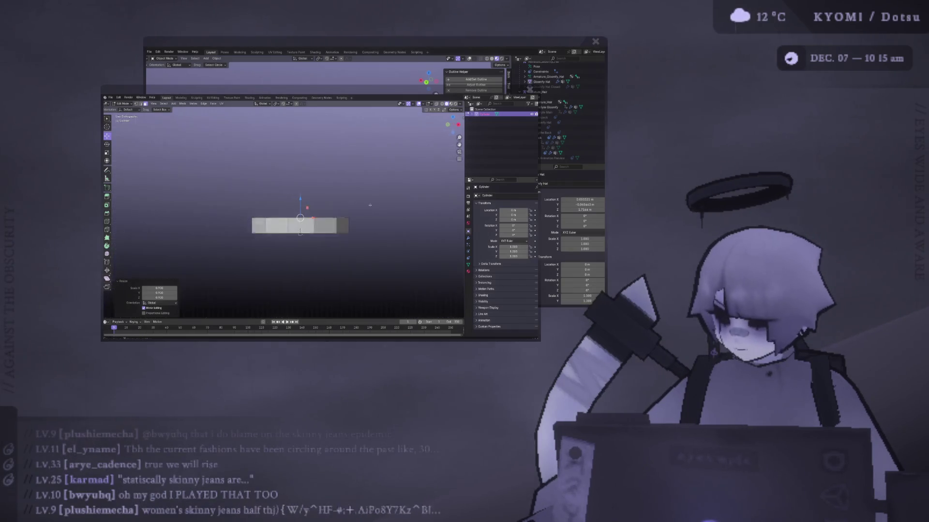
{"action": "key", "text": "KP_8"}
{"action": "key", "text": "KP_3"}
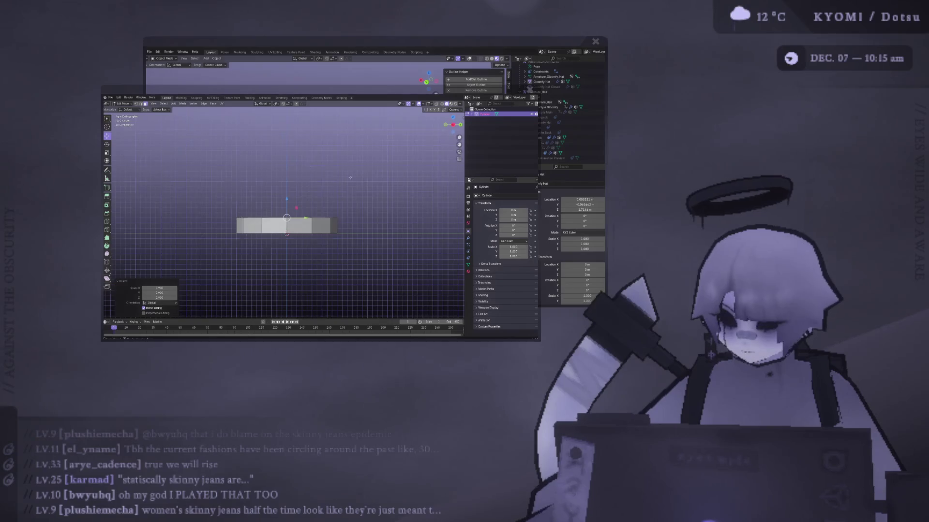
{"action": "key", "text": "s"}
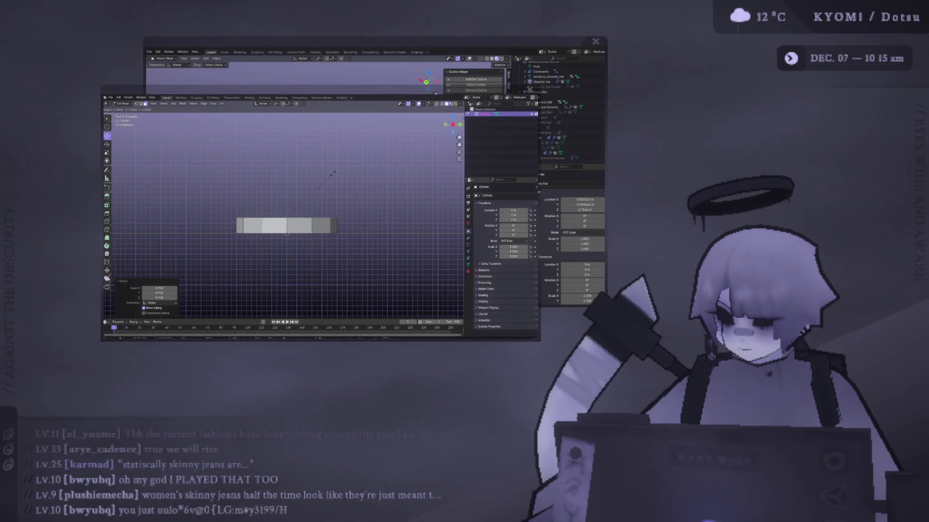
{"action": "left_click", "coordinate": [333, 171]}
{"action": "middle_click_drag", "start_coordinate": [333, 172], "coordinate": [306, 195]}
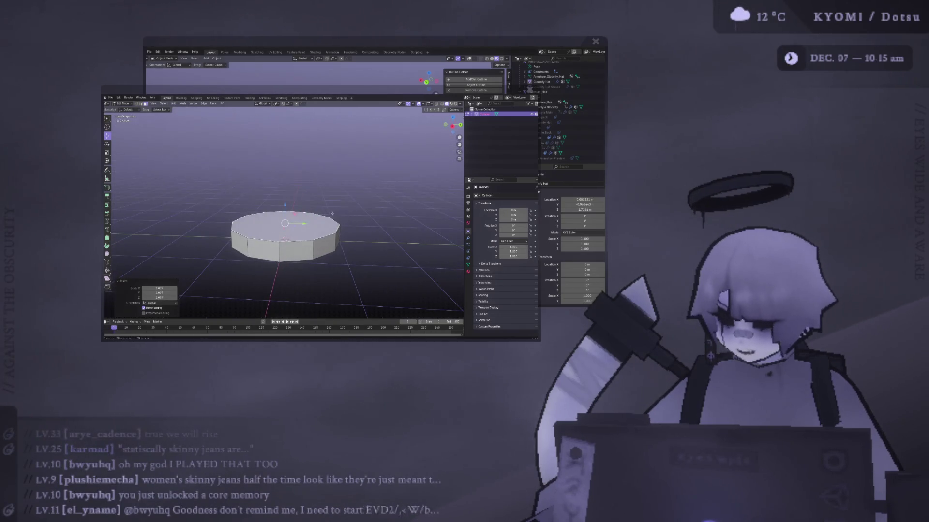
Extrude the top face upward to make the cylinder taller.
{"action": "key", "text": "KP_3"}
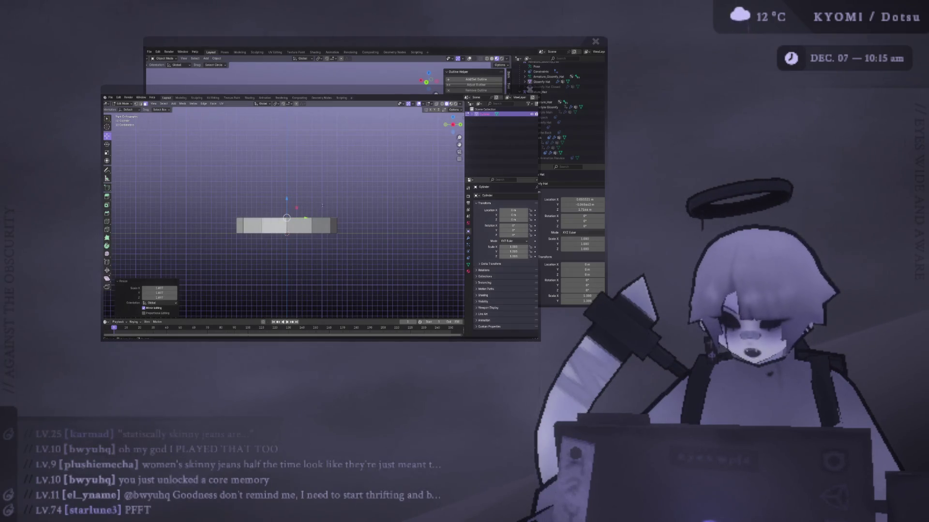
{"action": "key", "text": "e"}
{"action": "left_click", "coordinate": [286, 200]}
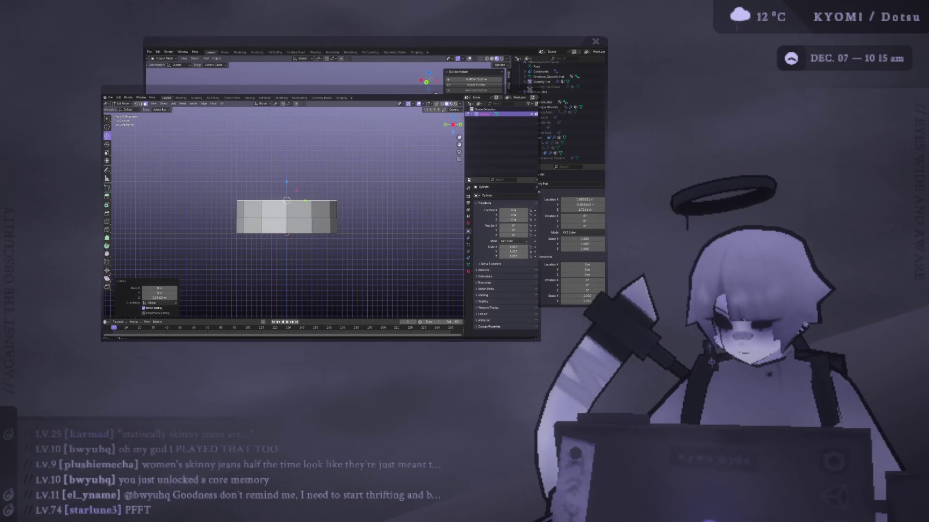
{"action": "middle_click_drag", "start_coordinate": [286, 200], "coordinate": [317, 226]}
Extrude the top face again, raise it along Z and taper it inward.
{"action": "key", "text": "KP_3"}
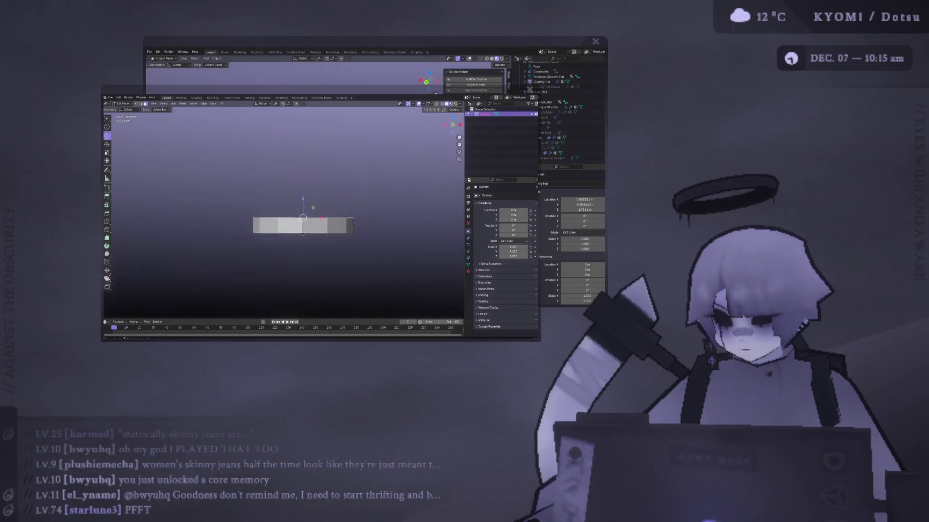
{"action": "key", "text": "e"}
{"action": "key", "text": "Escape"}
{"action": "key", "text": "g"}
{"action": "key", "text": "z"}
{"action": "key", "text": "s"}
{"action": "left_click", "coordinate": [287, 180]}
{"action": "key", "text": "g"}
{"action": "key", "text": "z"}
{"action": "left_click", "coordinate": [287, 184]}
{"action": "key", "text": "s"}
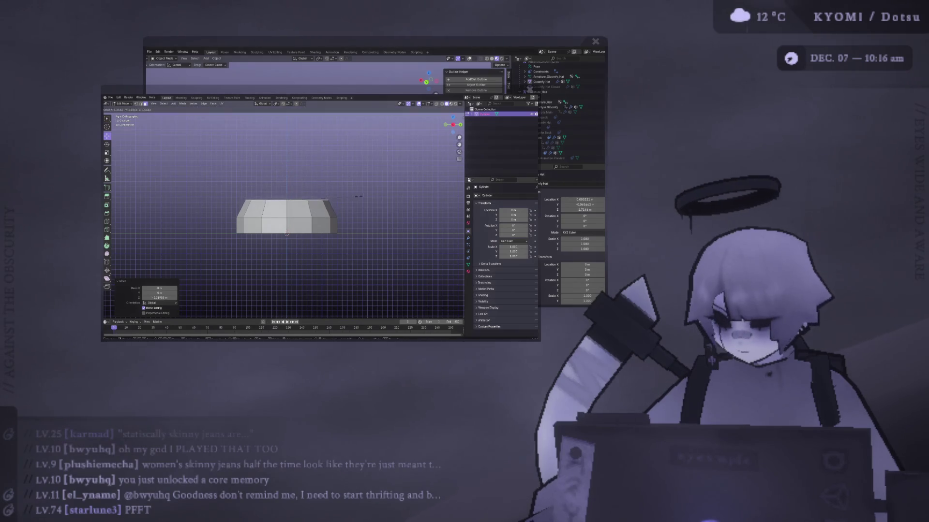
{"action": "key", "text": "Escape"}
Extrude the top face once more, taper it to 0.735 and raise the top ring.
{"action": "key", "text": "e"}
{"action": "key", "text": "Escape"}
{"action": "key", "text": "g"}
{"action": "key", "text": "z"}
{"action": "left_click", "coordinate": [291, 167]}
{"action": "key", "text": "s"}
{"action": "left_click", "coordinate": [292, 162]}
{"action": "key", "text": "g"}
{"action": "key", "text": "z"}
{"action": "left_click", "coordinate": [291, 155]}
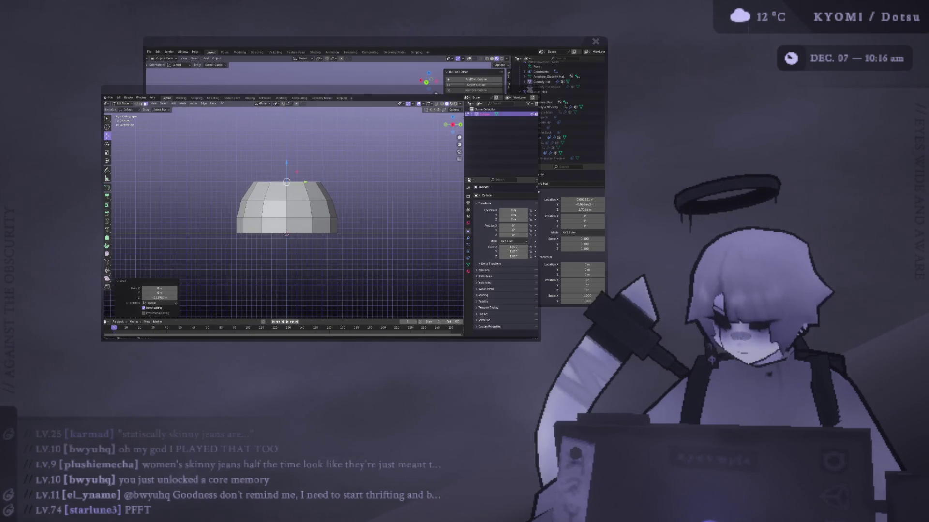
{"action": "middle_click_drag", "start_coordinate": [292, 155], "coordinate": [309, 167]}
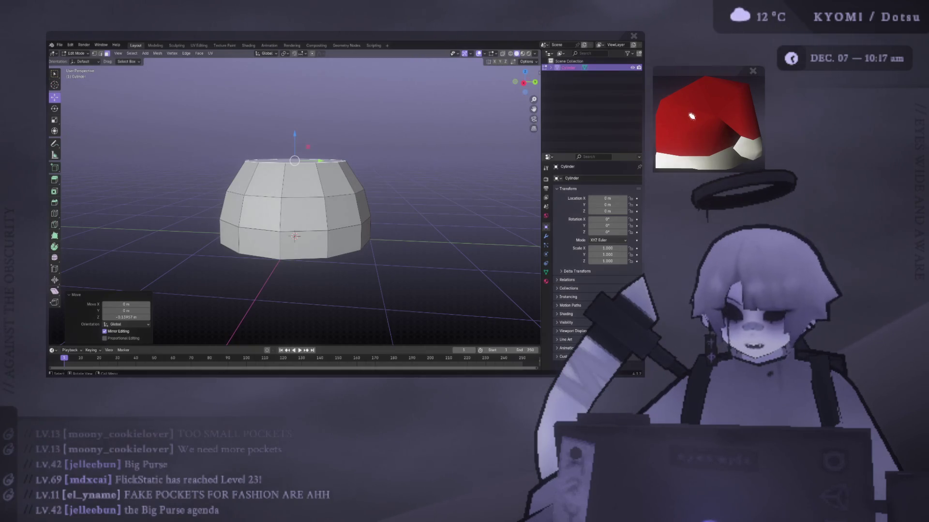
Scale the Santa-hat picture and drag it onto the avatar's halo, nudging it into place.
{"action": "scroll", "coordinate": [694, 117], "scroll_direction": "up", "scroll_amount": 2}
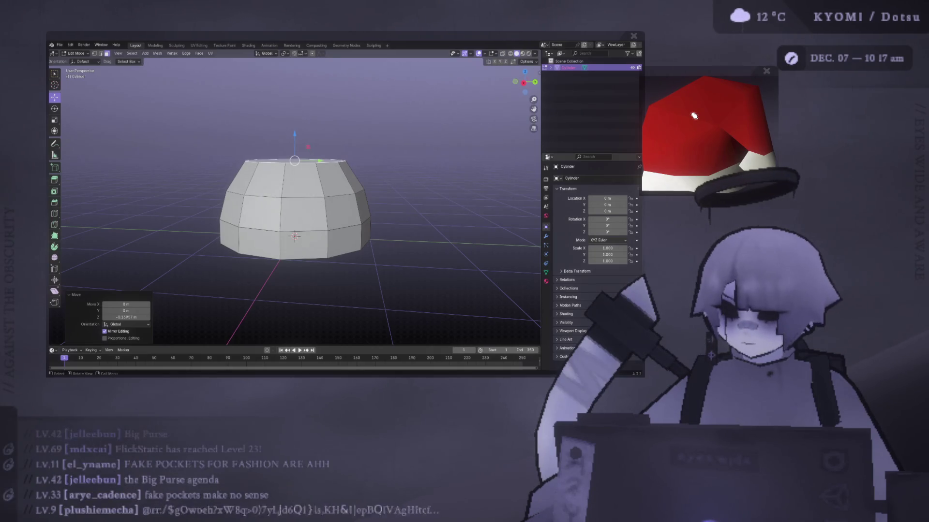
{"action": "scroll", "coordinate": [697, 91], "scroll_direction": "down", "scroll_amount": 2}
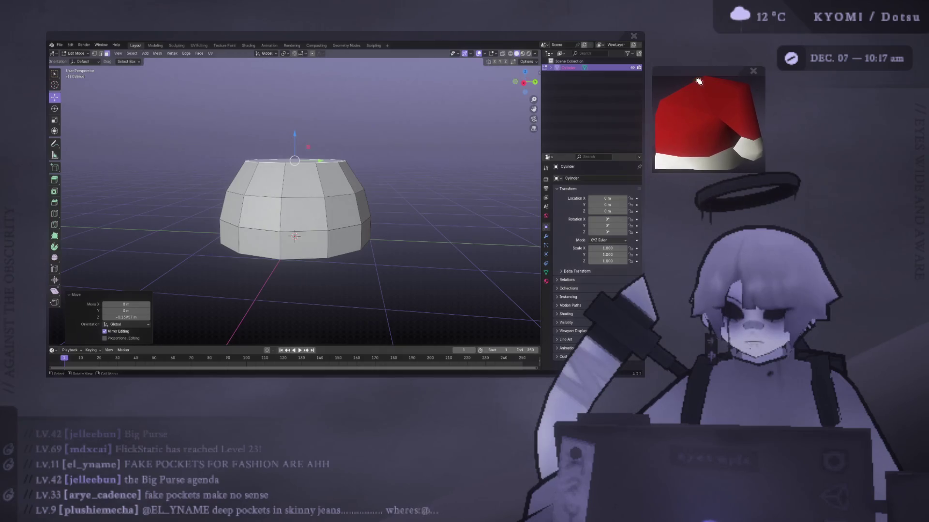
{"action": "left_click_drag", "start_coordinate": [699, 72], "coordinate": [707, 58]}
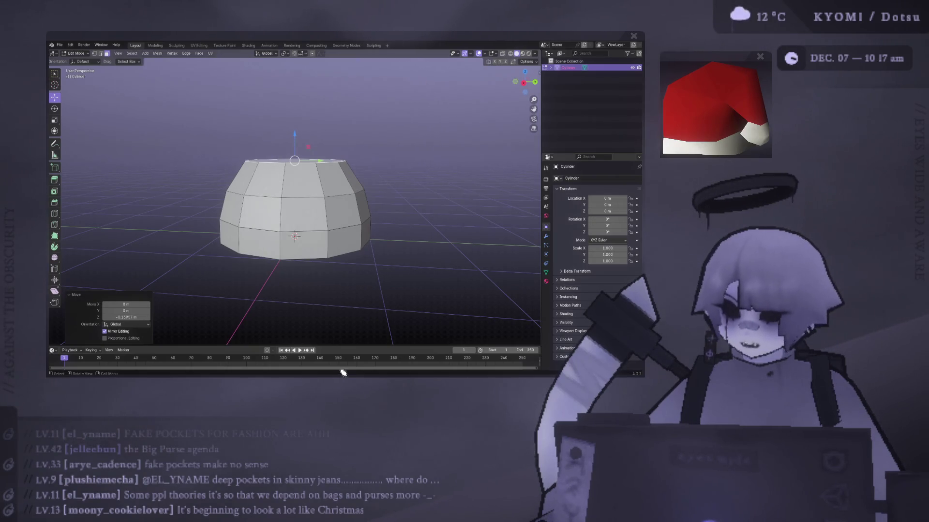
{"action": "mouse_move", "coordinate": [769, 102]}
{"action": "left_mouse_down"}
{"action": "mouse_move", "coordinate": [827, 145]}
{"action": "mouse_move", "coordinate": [793, 132]}
{"action": "left_mouse_up"}
{"action": "scroll", "coordinate": [793, 132], "scroll_direction": "up", "scroll_amount": 3}
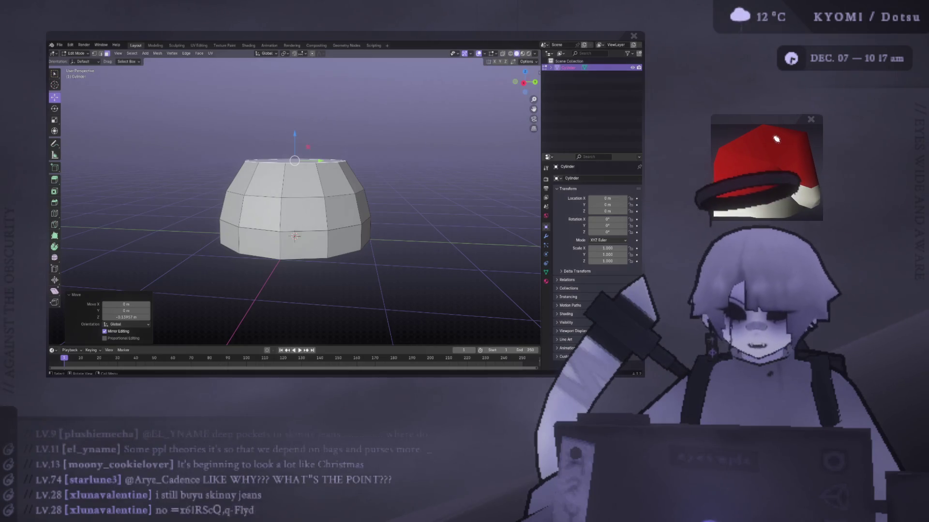
{"action": "left_click_drag", "start_coordinate": [753, 127], "coordinate": [758, 121]}
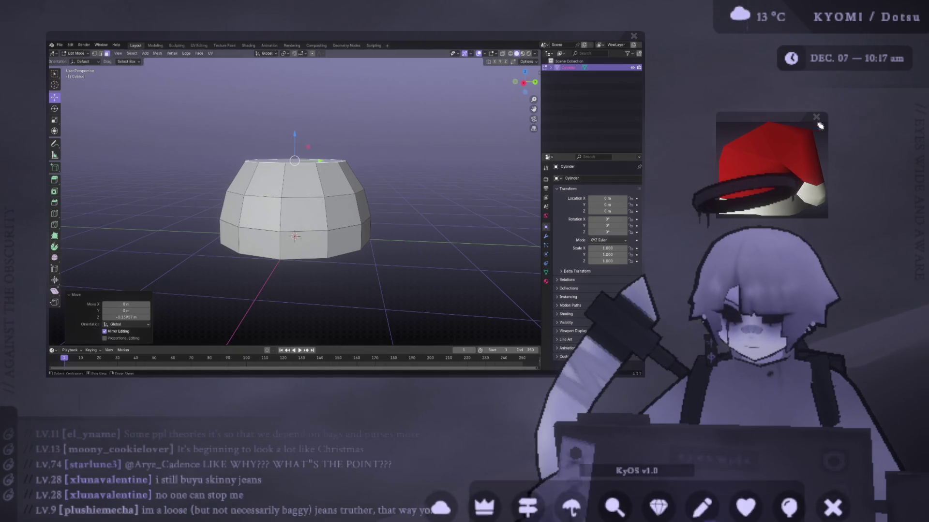
Drag the Santa-hat picture up-left, off the avatar's halo.
{"action": "left_click_drag", "start_coordinate": [820, 126], "coordinate": [760, 88]}
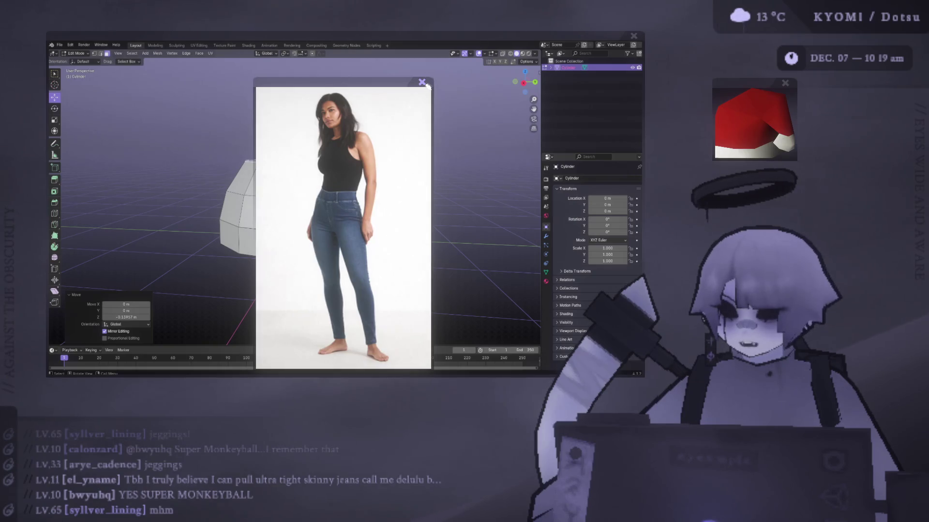
Close the skinny-jeans photo overlay.
{"action": "left_click", "coordinate": [423, 83]}
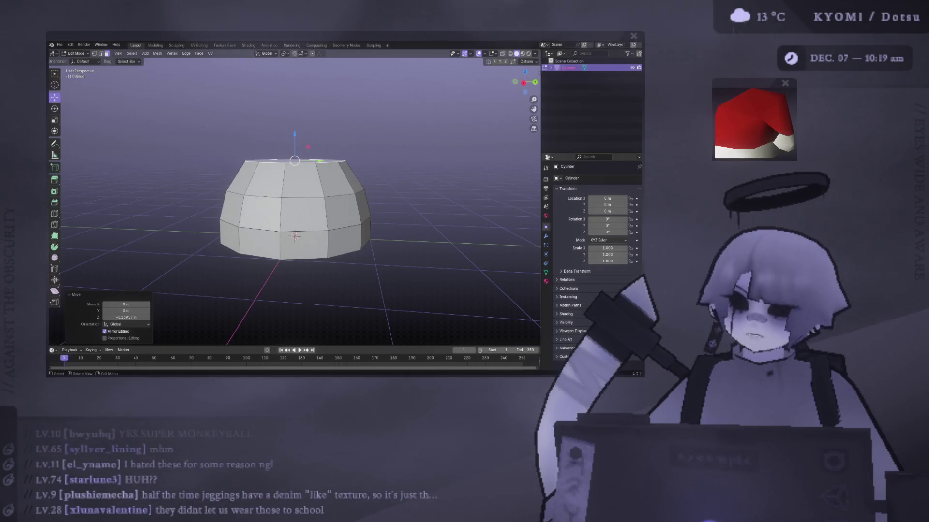
Open the KyOS drawing pad, make its background solid dark, and move it over the viewport.
{"action": "mouse_move", "coordinate": [548, 492]}
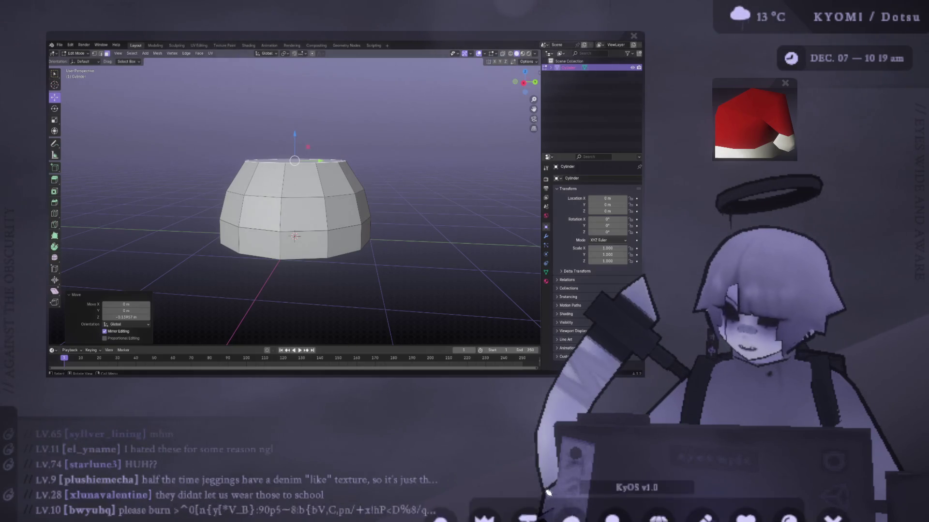
{"action": "left_click", "coordinate": [614, 487]}
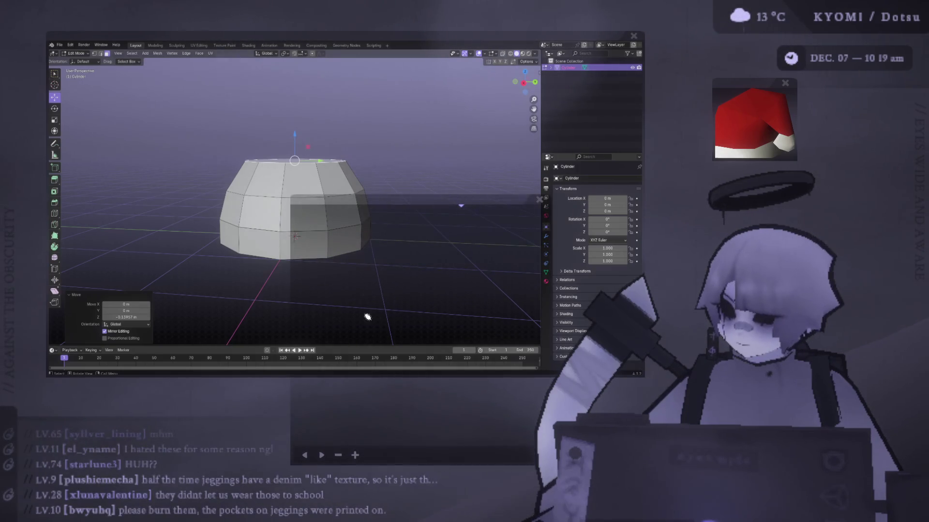
{"action": "left_click", "coordinate": [355, 455]}
{"action": "mouse_move", "coordinate": [420, 205]}
{"action": "left_mouse_down"}
{"action": "mouse_move", "coordinate": [332, 16]}
{"action": "mouse_move", "coordinate": [384, 48]}
{"action": "left_mouse_up"}
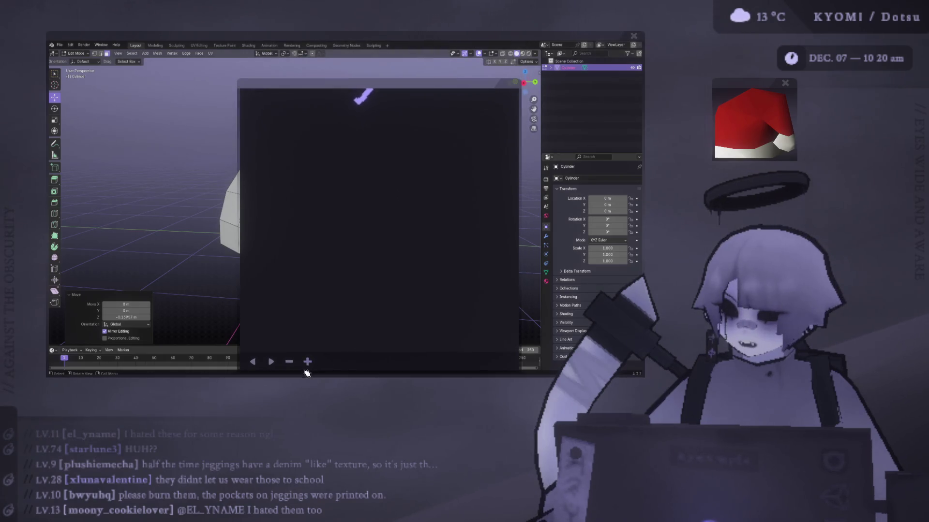
Sketch a lavender stick figure with a loop head, body line, arm crossbar and triangular skirt, then step back a frame.
{"action": "left_click", "coordinate": [289, 362]}
{"action": "left_click", "coordinate": [307, 362]}
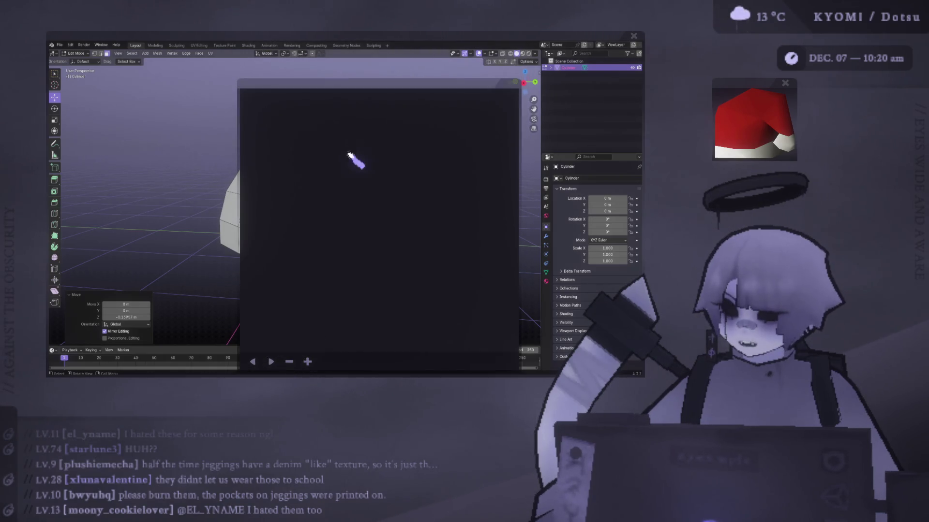
{"action": "mouse_move", "coordinate": [364, 168]}
{"action": "left_mouse_down"}
{"action": "mouse_move", "coordinate": [369, 218]}
{"action": "mouse_move", "coordinate": [353, 274]}
{"action": "left_mouse_up"}
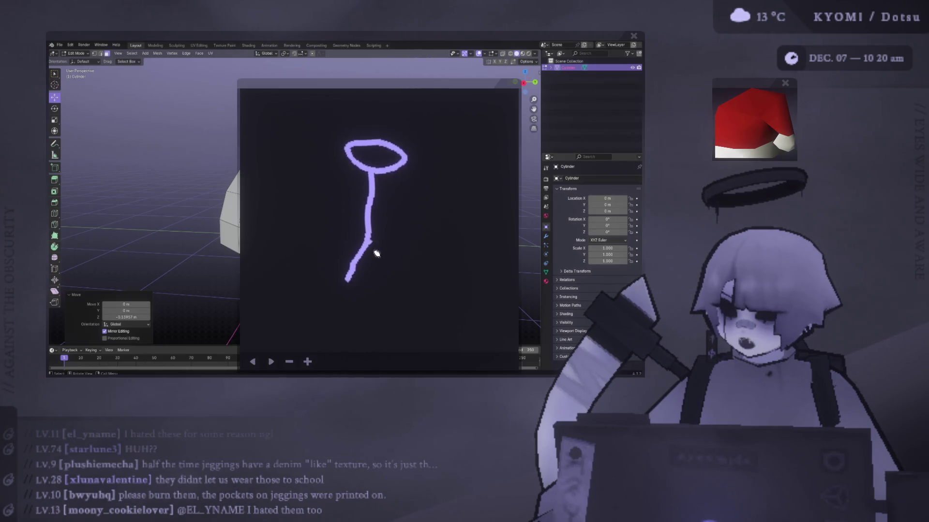
{"action": "left_click_drag", "start_coordinate": [342, 207], "coordinate": [398, 206]}
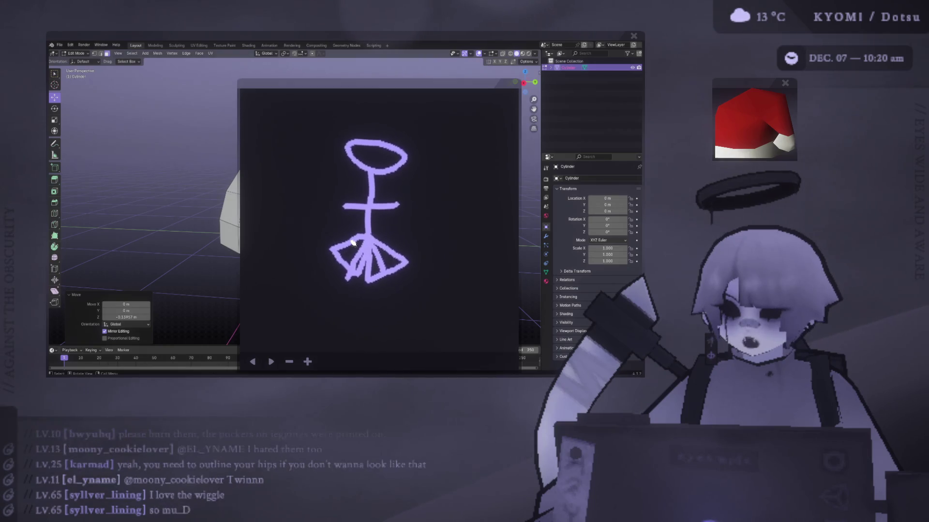
{"action": "mouse_move", "coordinate": [356, 218]}
{"action": "left_mouse_down"}
{"action": "mouse_move", "coordinate": [334, 220]}
{"action": "mouse_move", "coordinate": [328, 192]}
{"action": "left_mouse_up"}
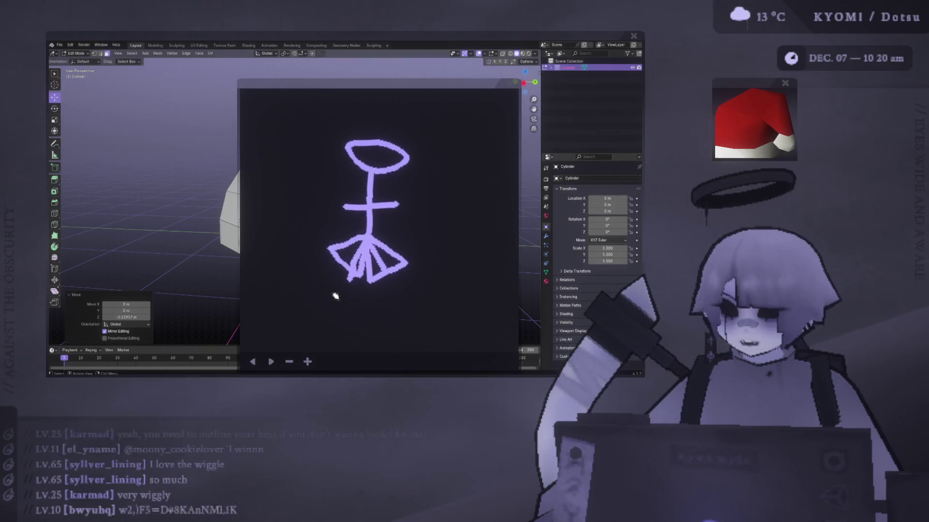
{"action": "left_click", "coordinate": [253, 361]}
Step back to an empty frame and draw a round head with a triangular body beneath it.
{"action": "left_click", "coordinate": [253, 362]}
{"action": "left_click", "coordinate": [253, 362]}
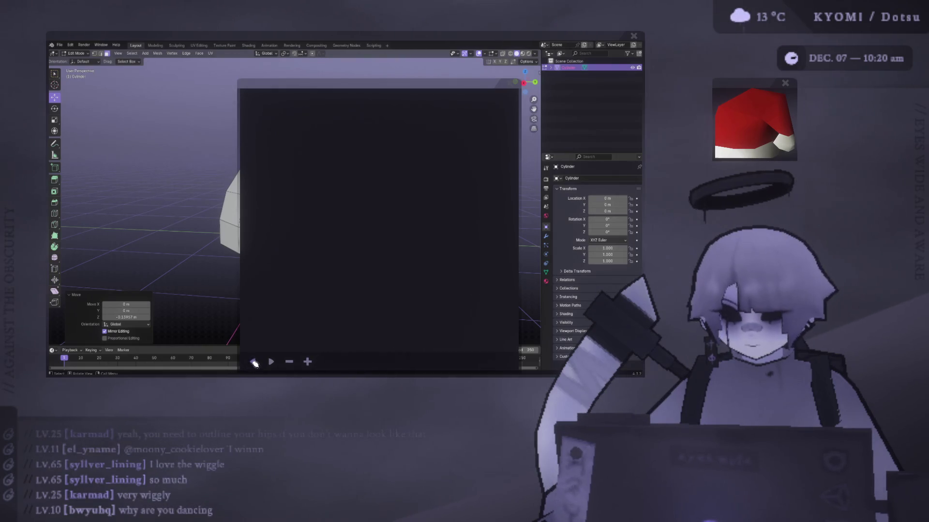
{"action": "left_click_drag", "start_coordinate": [389, 151], "coordinate": [394, 151]}
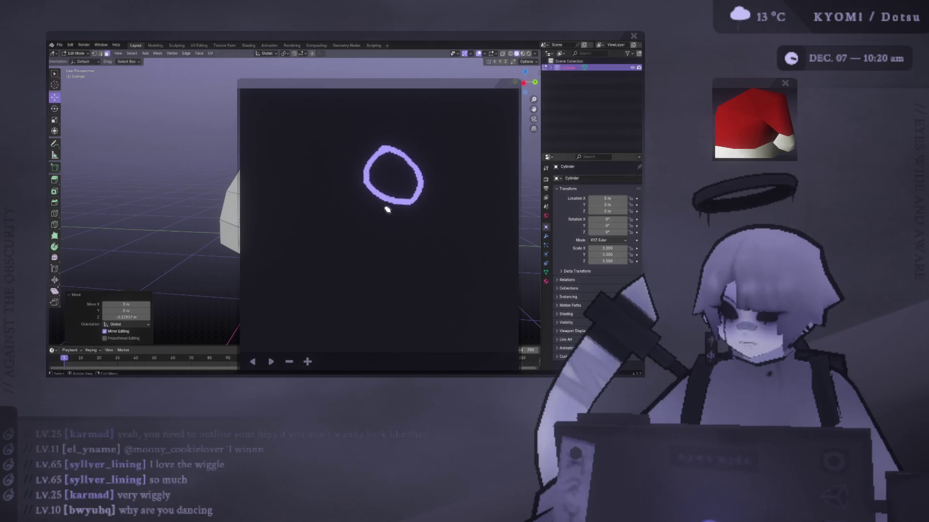
{"action": "mouse_move", "coordinate": [386, 203]}
{"action": "left_mouse_down"}
{"action": "mouse_move", "coordinate": [325, 263]}
{"action": "mouse_move", "coordinate": [425, 283]}
{"action": "left_mouse_up"}
{"action": "left_click_drag", "start_coordinate": [400, 207], "coordinate": [399, 206]}
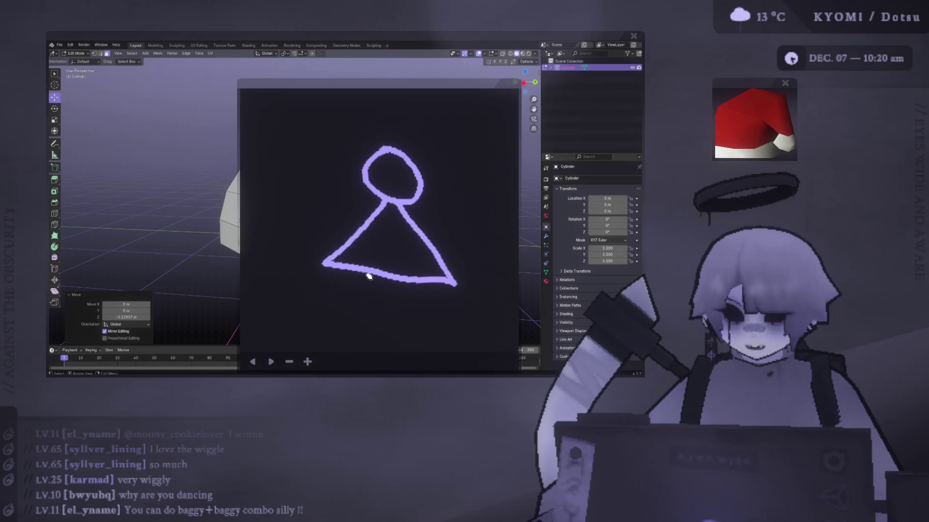
Add a neck, inner body folds, two wide pant legs and shoes under the body.
{"action": "mouse_move", "coordinate": [377, 218]}
{"action": "left_mouse_down"}
{"action": "mouse_move", "coordinate": [376, 202]}
{"action": "mouse_move", "coordinate": [412, 222]}
{"action": "left_mouse_up"}
{"action": "left_click_drag", "start_coordinate": [363, 242], "coordinate": [361, 260]}
{"action": "left_click_drag", "start_coordinate": [414, 245], "coordinate": [409, 269]}
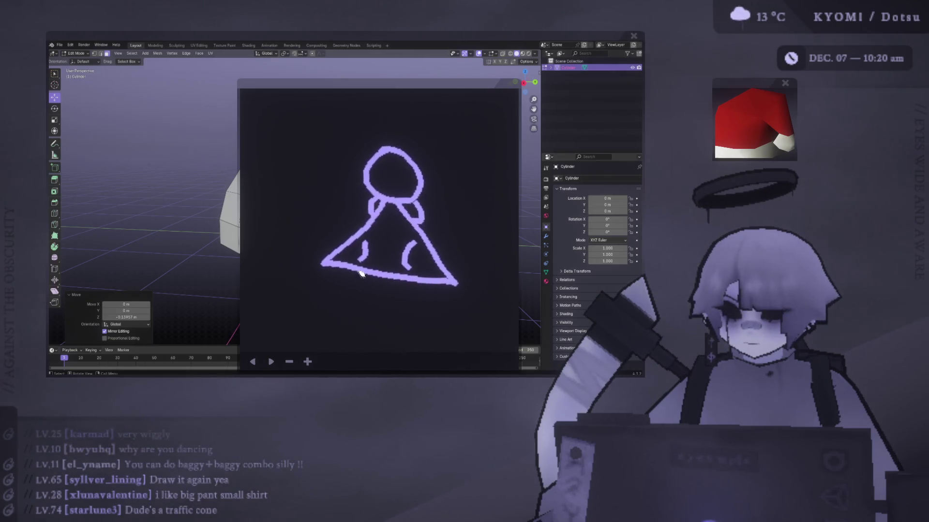
{"action": "mouse_move", "coordinate": [328, 268]}
{"action": "left_mouse_down"}
{"action": "mouse_move", "coordinate": [316, 315]}
{"action": "mouse_move", "coordinate": [380, 325]}
{"action": "mouse_move", "coordinate": [377, 279]}
{"action": "left_mouse_up"}
{"action": "mouse_move", "coordinate": [447, 288]}
{"action": "left_mouse_down"}
{"action": "mouse_move", "coordinate": [448, 333]}
{"action": "mouse_move", "coordinate": [394, 283]}
{"action": "left_mouse_up"}
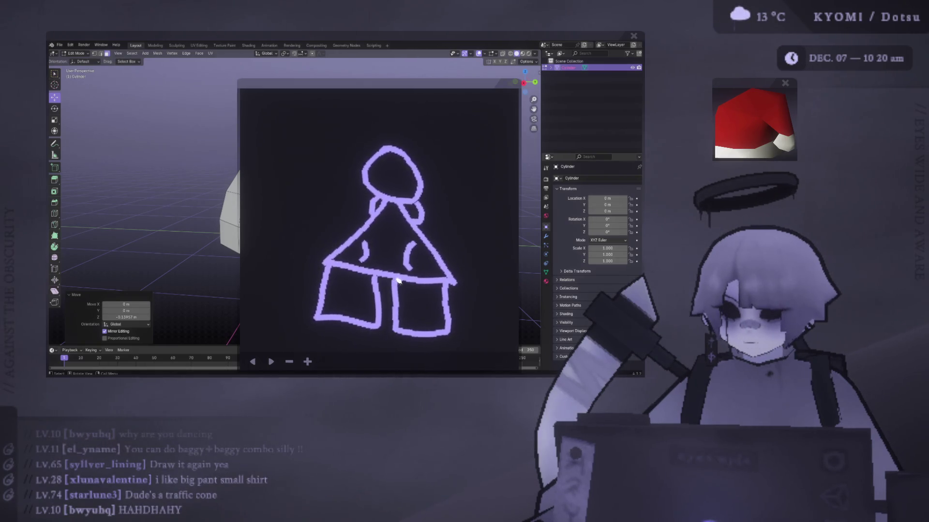
{"action": "mouse_move", "coordinate": [323, 321]}
{"action": "left_mouse_down"}
{"action": "mouse_move", "coordinate": [414, 353]}
{"action": "mouse_move", "coordinate": [441, 336]}
{"action": "left_mouse_up"}
Dot in two eyes, draw a halo above the head, and add both arms with a detail stroke.
{"action": "left_click", "coordinate": [382, 174]}
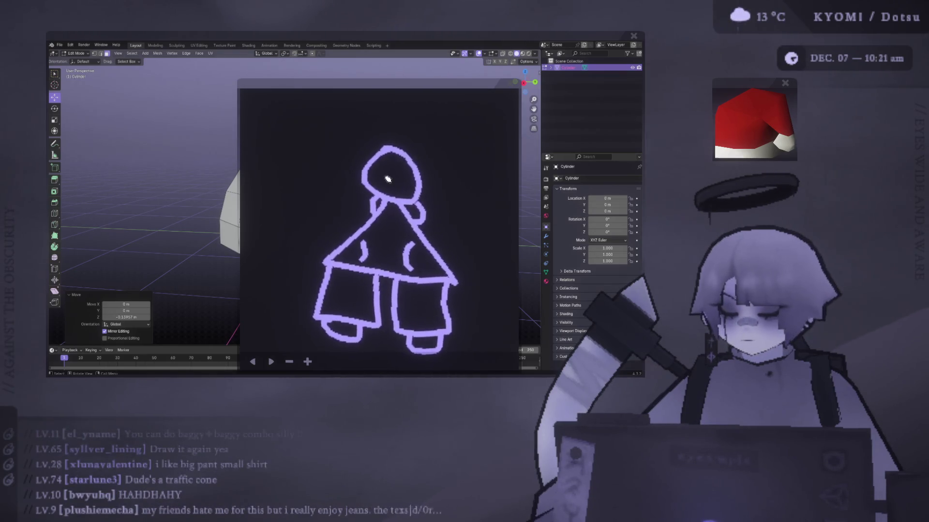
{"action": "left_click", "coordinate": [400, 178]}
{"action": "left_click_drag", "start_coordinate": [366, 132], "coordinate": [368, 142]}
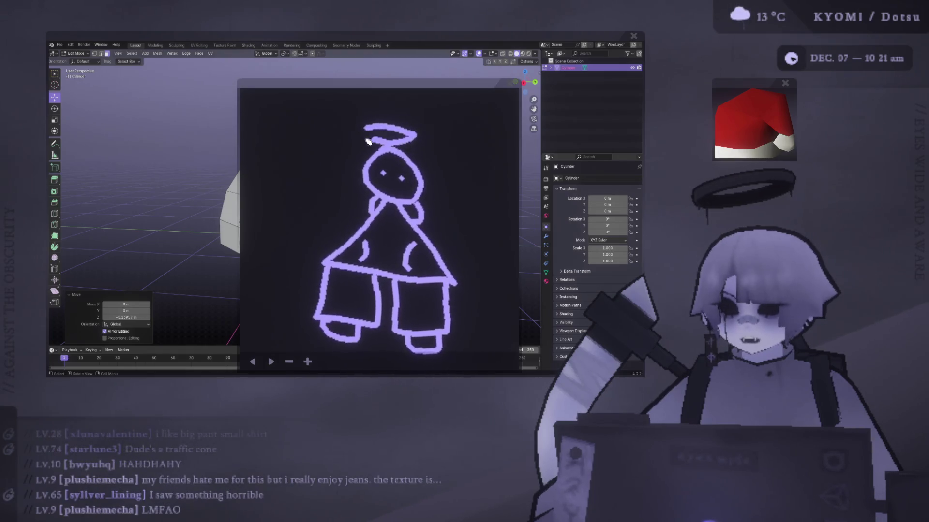
{"action": "left_click_drag", "start_coordinate": [376, 204], "coordinate": [323, 220]}
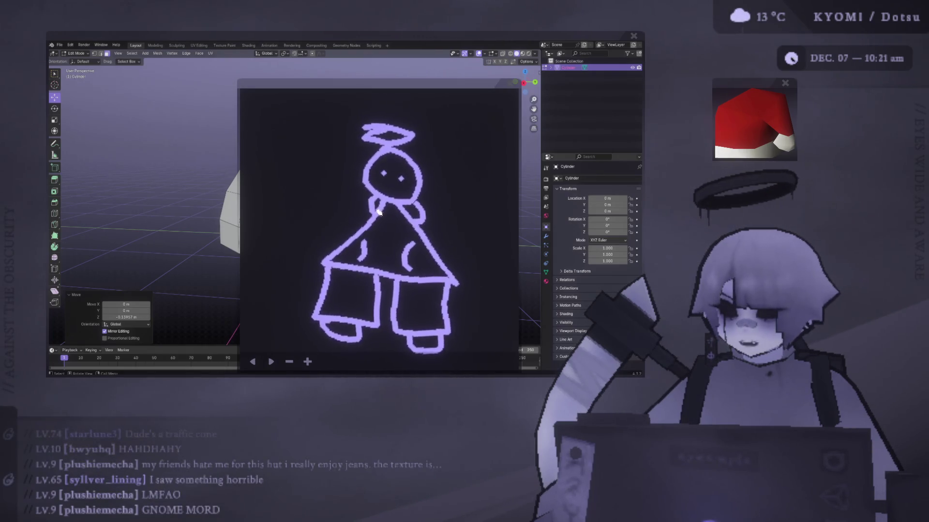
{"action": "mouse_move", "coordinate": [422, 217]}
{"action": "left_mouse_down"}
{"action": "mouse_move", "coordinate": [460, 234]}
{"action": "mouse_move", "coordinate": [437, 263]}
{"action": "left_mouse_up"}
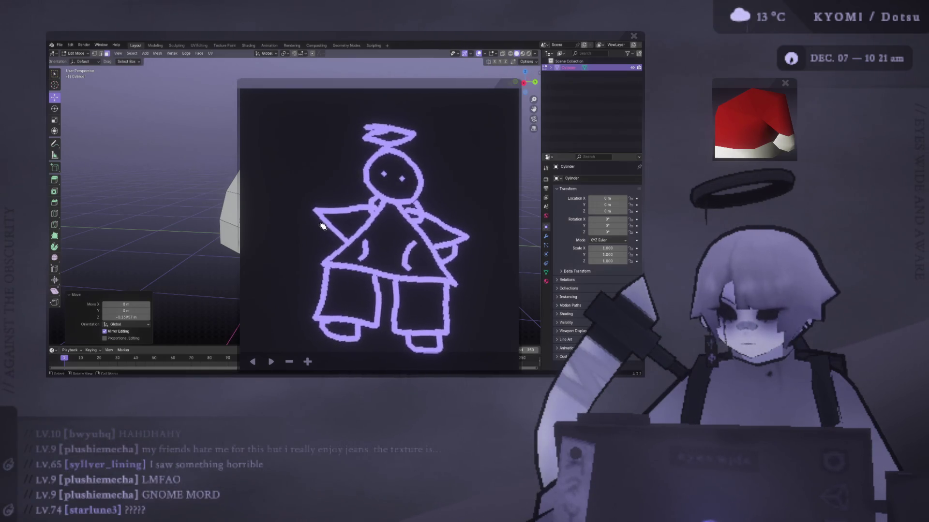
{"action": "left_click_drag", "start_coordinate": [321, 222], "coordinate": [341, 245]}
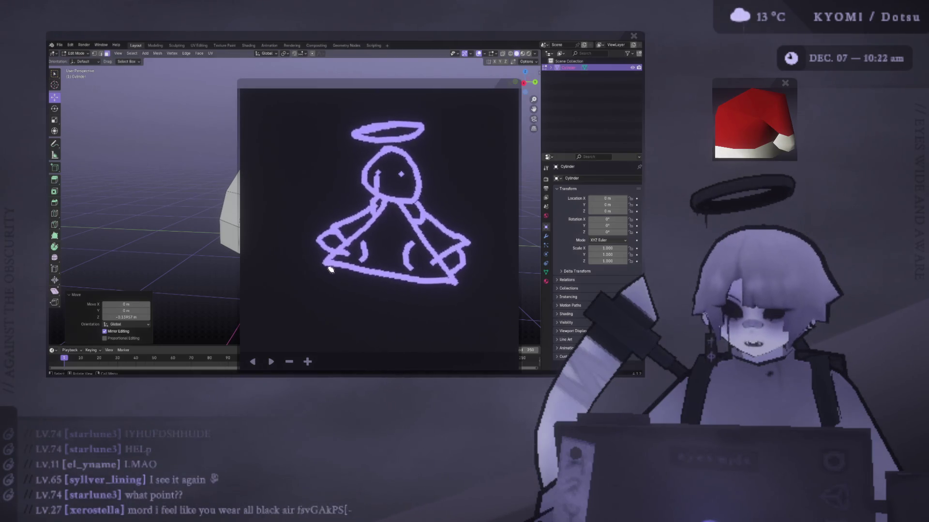
Redraw the right skirt panel, lower-left outline and both feet, then dot an eye into the head.
{"action": "mouse_move", "coordinate": [454, 290]}
{"action": "left_mouse_down"}
{"action": "mouse_move", "coordinate": [401, 334]}
{"action": "mouse_move", "coordinate": [387, 283]}
{"action": "left_mouse_up"}
{"action": "mouse_move", "coordinate": [290, 317]}
{"action": "left_mouse_down"}
{"action": "mouse_move", "coordinate": [338, 335]}
{"action": "mouse_move", "coordinate": [295, 319]}
{"action": "left_mouse_up"}
{"action": "mouse_move", "coordinate": [406, 334]}
{"action": "left_mouse_down"}
{"action": "mouse_move", "coordinate": [426, 357]}
{"action": "mouse_move", "coordinate": [440, 334]}
{"action": "left_mouse_up"}
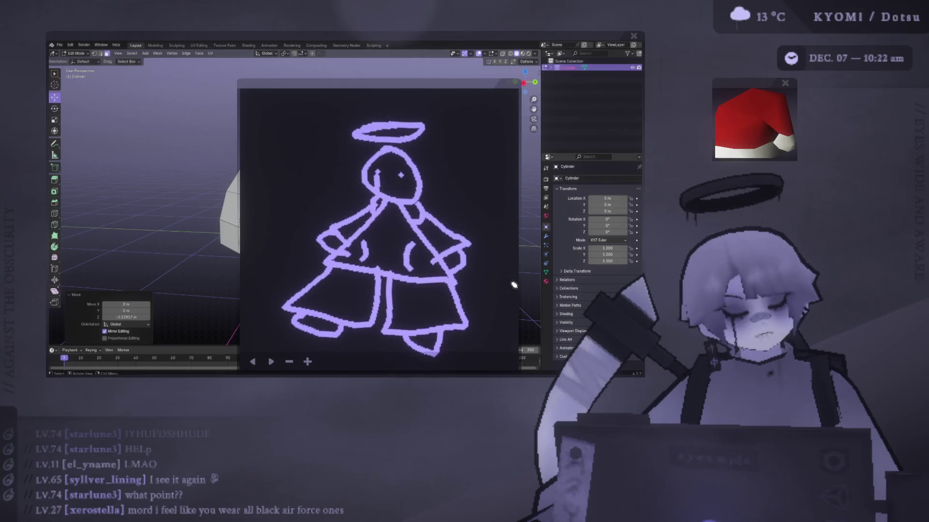
{"action": "left_click", "coordinate": [400, 174]}
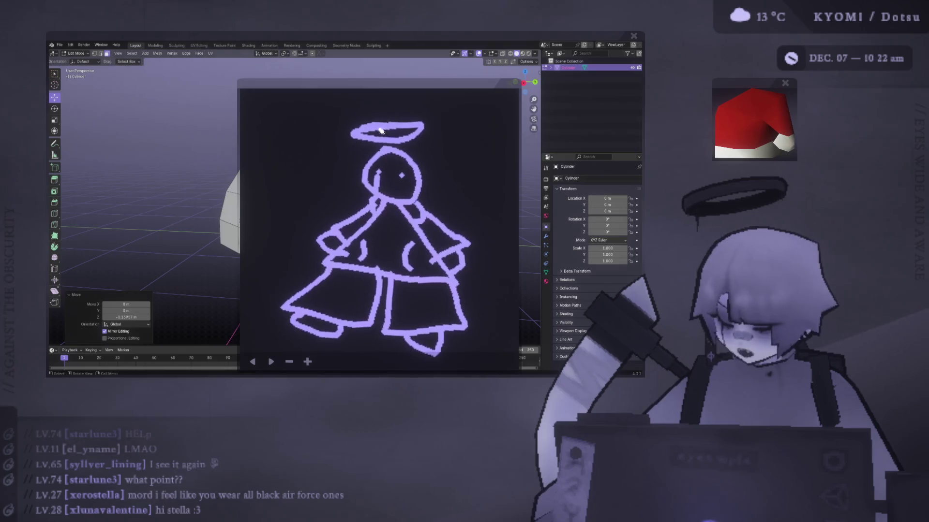
Undo the last strokes, draw two straight legs under the skirt, and sketch an arrow pointing at it.
{"action": "left_click", "coordinate": [253, 363]}
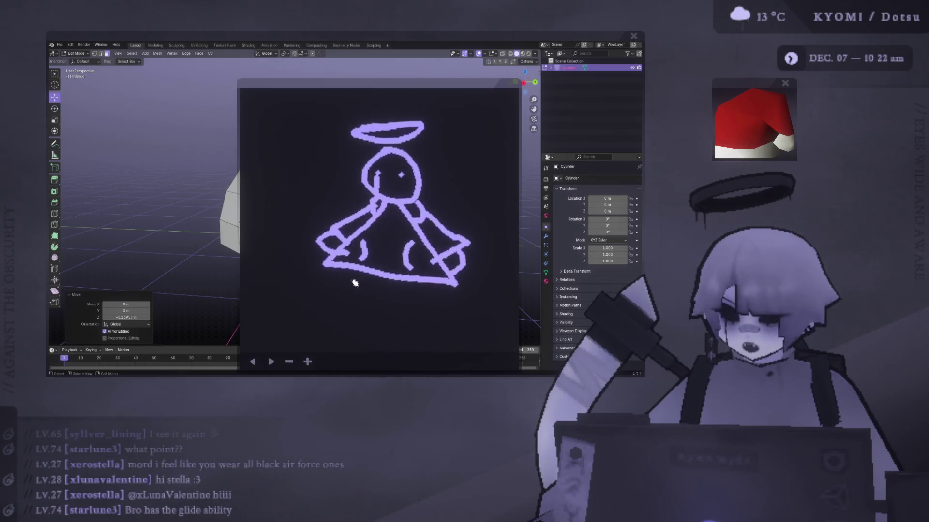
{"action": "left_click_drag", "start_coordinate": [358, 273], "coordinate": [352, 321]}
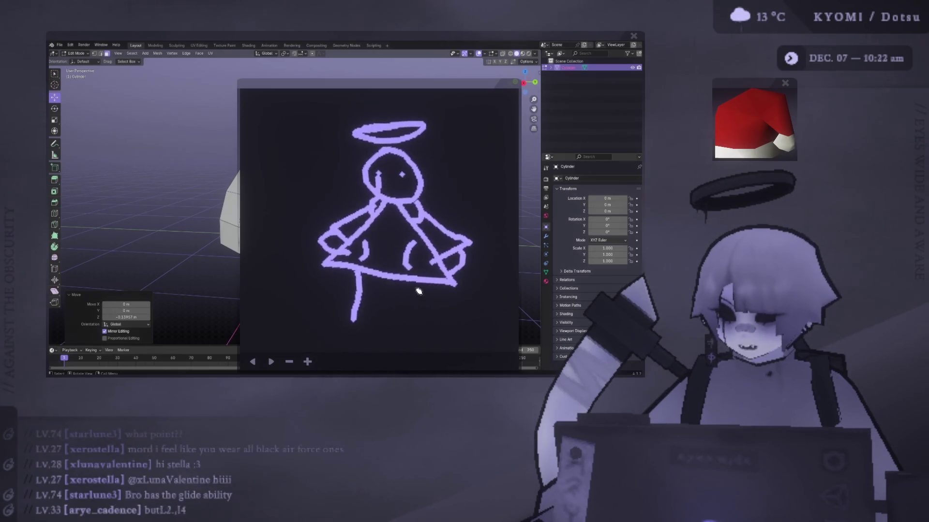
{"action": "mouse_move", "coordinate": [415, 284]}
{"action": "left_mouse_down"}
{"action": "mouse_move", "coordinate": [402, 352]}
{"action": "mouse_move", "coordinate": [416, 335]}
{"action": "left_mouse_up"}
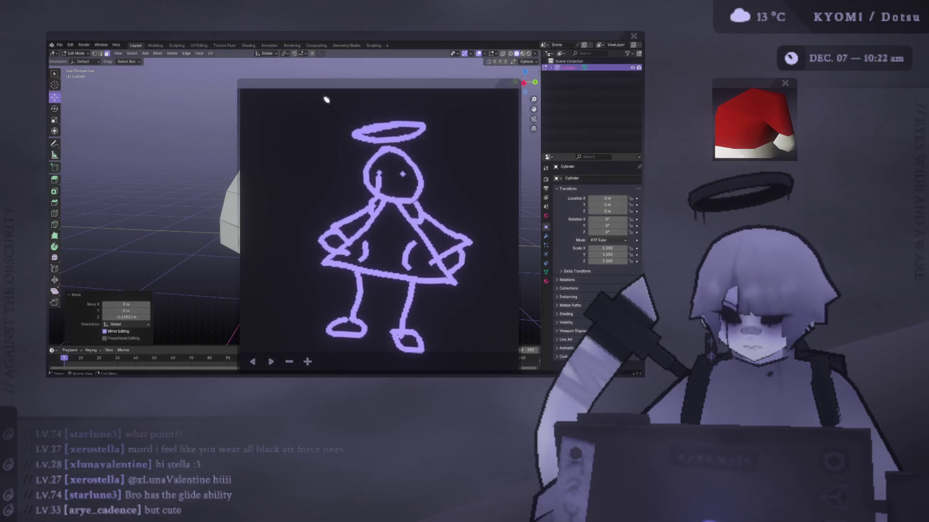
{"action": "mouse_move", "coordinate": [276, 260]}
{"action": "left_mouse_down"}
{"action": "mouse_move", "coordinate": [290, 282]}
{"action": "mouse_move", "coordinate": [268, 290]}
{"action": "mouse_move", "coordinate": [333, 293]}
{"action": "mouse_move", "coordinate": [303, 307]}
{"action": "left_mouse_up"}
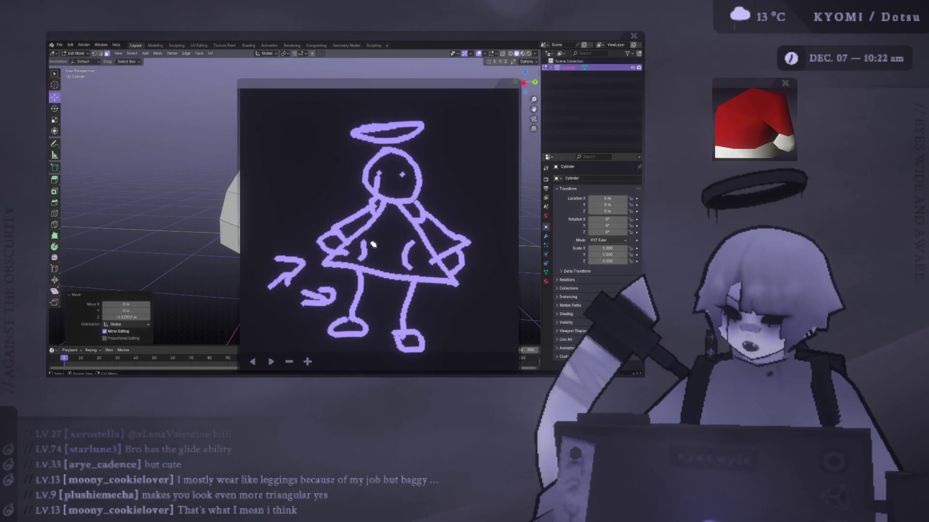
Undo the arrow doodle, then try a wider triangular skirt and a trouser shape around the right leg.
{"action": "left_click", "coordinate": [253, 362]}
{"action": "left_click", "coordinate": [253, 362]}
{"action": "left_click_drag", "start_coordinate": [333, 262], "coordinate": [371, 310]}
{"action": "mouse_move", "coordinate": [439, 288]}
{"action": "left_mouse_down"}
{"action": "mouse_move", "coordinate": [453, 329]}
{"action": "mouse_move", "coordinate": [399, 329]}
{"action": "mouse_move", "coordinate": [385, 274]}
{"action": "left_mouse_up"}
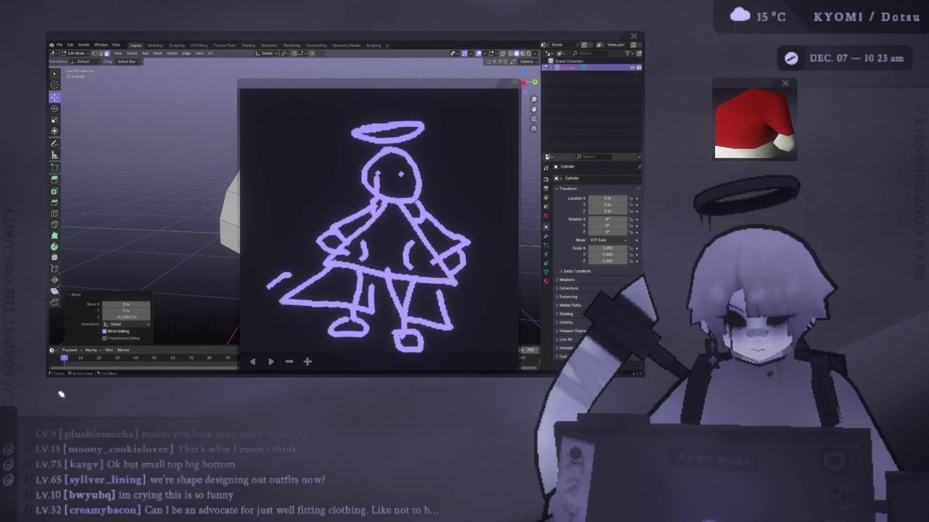
Undo the trial skirt strokes with the back arrow, keeping the right foot loop restored.
{"action": "left_click", "coordinate": [255, 363]}
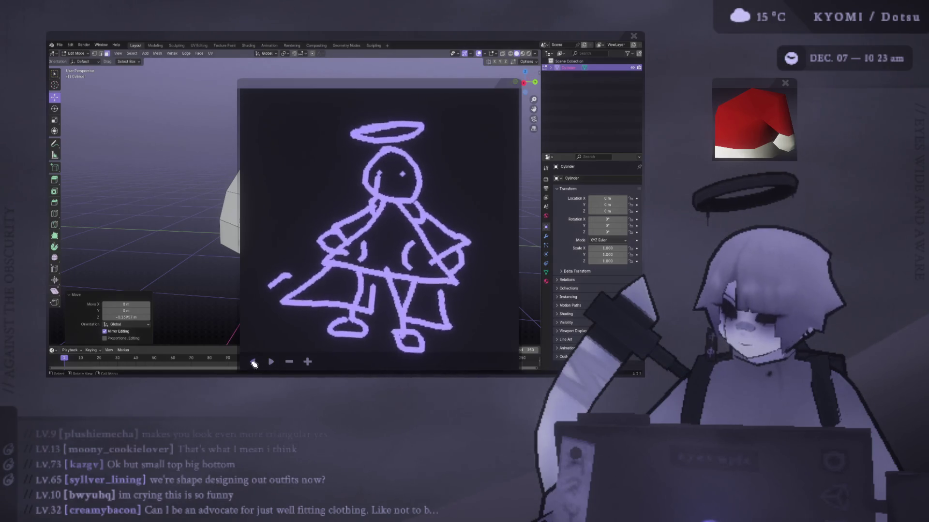
{"action": "left_click", "coordinate": [253, 363]}
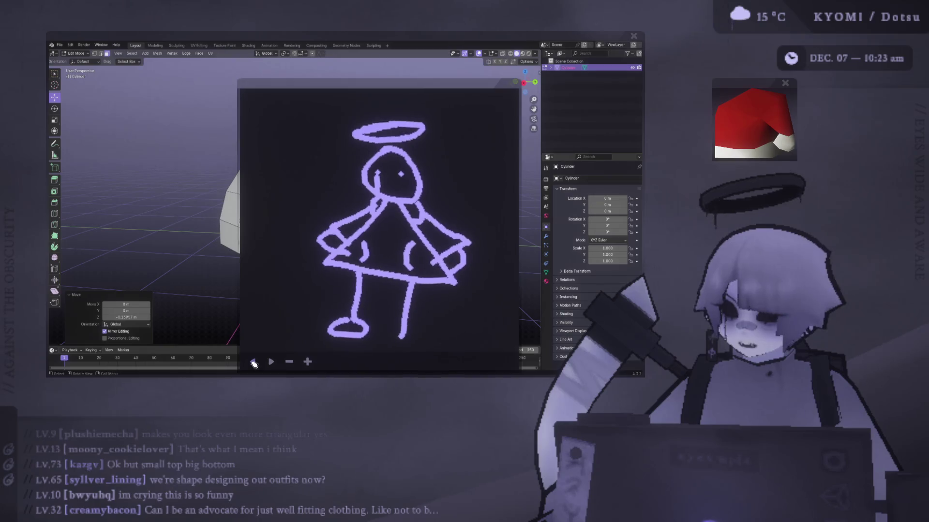
{"action": "left_click", "coordinate": [271, 362]}
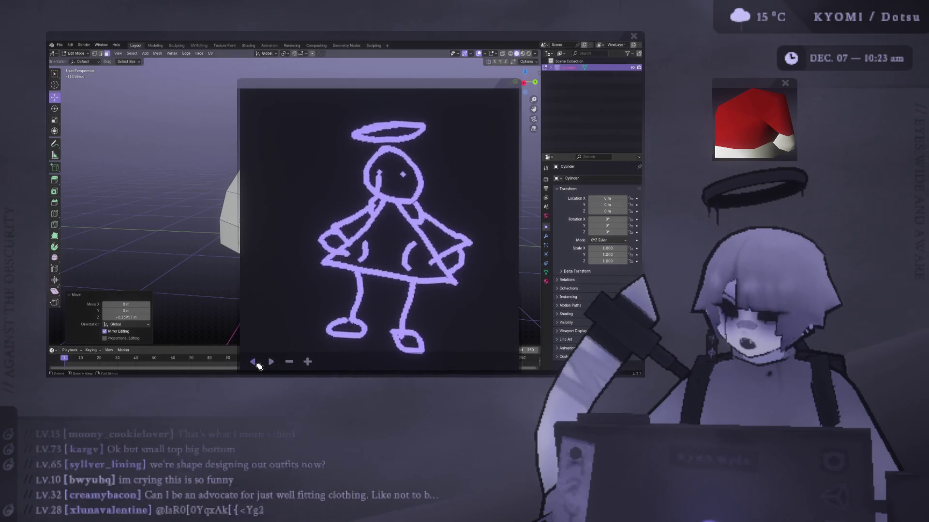
{"action": "left_click", "coordinate": [255, 364]}
{"action": "left_click", "coordinate": [257, 365]}
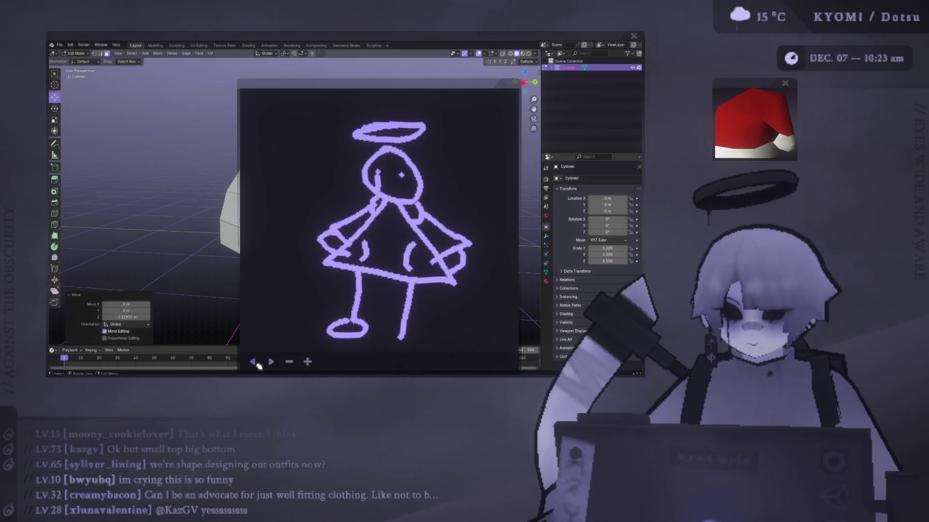
{"action": "left_click", "coordinate": [272, 362]}
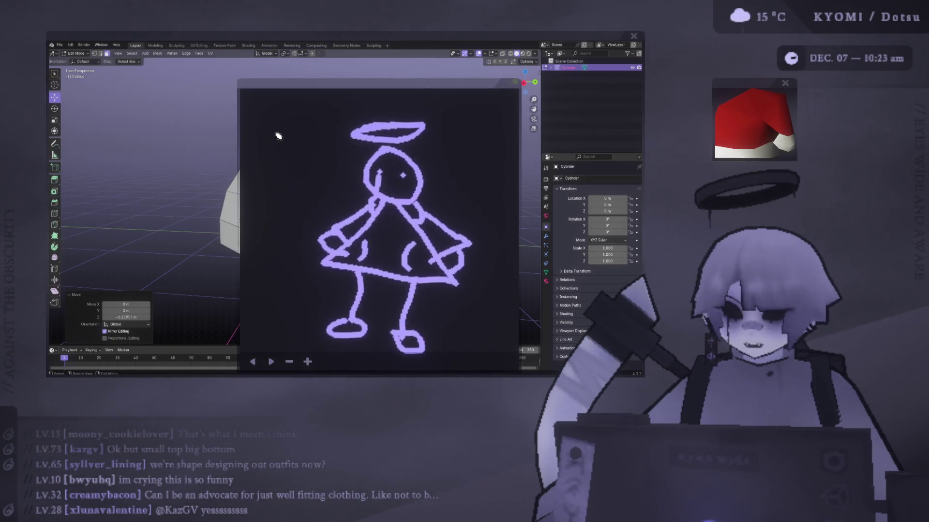
Draw a small haloed stick figure with head, body, arms, legs and a foot at upper left.
{"action": "mouse_move", "coordinate": [287, 127]}
{"action": "left_mouse_down"}
{"action": "mouse_move", "coordinate": [278, 128]}
{"action": "mouse_move", "coordinate": [294, 128]}
{"action": "left_mouse_up"}
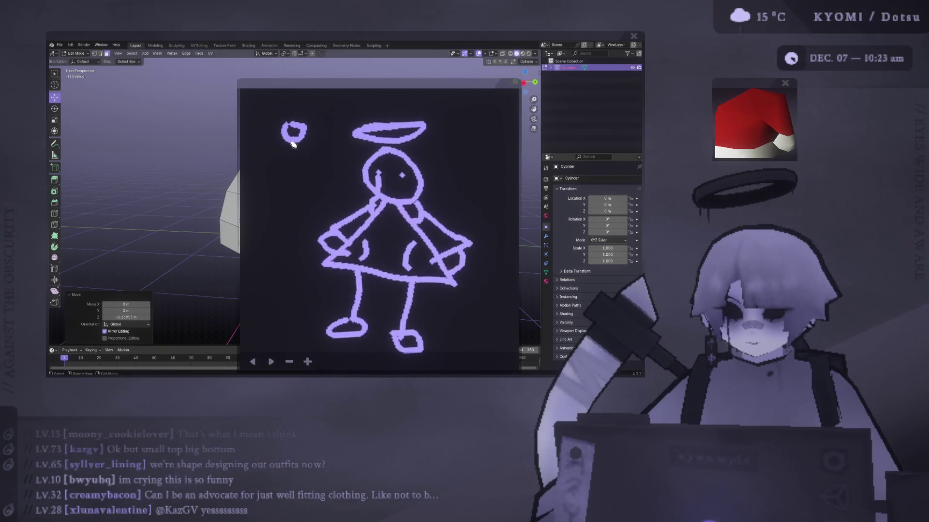
{"action": "mouse_move", "coordinate": [292, 141]}
{"action": "left_mouse_down"}
{"action": "mouse_move", "coordinate": [290, 168]}
{"action": "mouse_move", "coordinate": [303, 152]}
{"action": "mouse_move", "coordinate": [312, 162]}
{"action": "mouse_move", "coordinate": [292, 198]}
{"action": "mouse_move", "coordinate": [322, 195]}
{"action": "left_mouse_up"}
{"action": "mouse_move", "coordinate": [295, 165]}
{"action": "left_mouse_down"}
{"action": "mouse_move", "coordinate": [272, 191]}
{"action": "mouse_move", "coordinate": [281, 203]}
{"action": "mouse_move", "coordinate": [320, 207]}
{"action": "left_mouse_up"}
{"action": "mouse_move", "coordinate": [286, 105]}
{"action": "left_mouse_down"}
{"action": "mouse_move", "coordinate": [307, 110]}
{"action": "mouse_move", "coordinate": [296, 110]}
{"action": "left_mouse_up"}
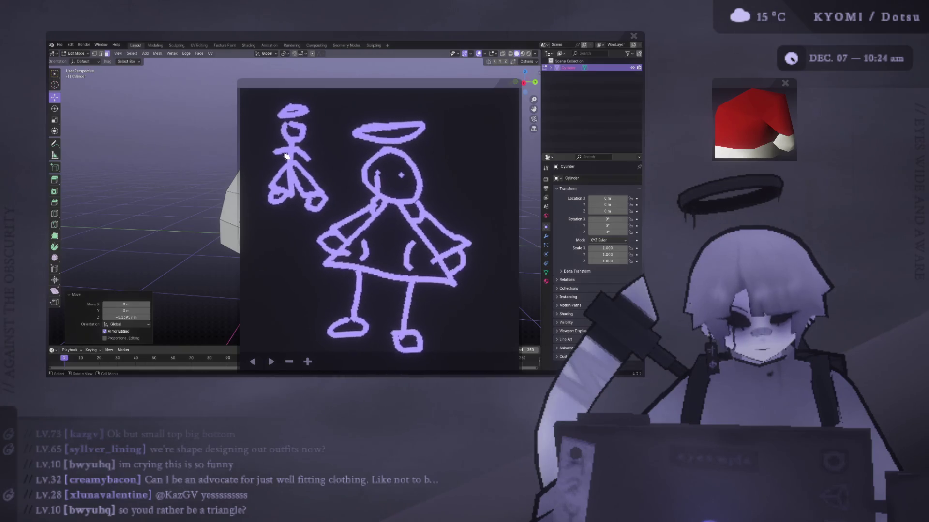
Add arrows linking the small figure to the big figure and pointing at the skirt.
{"action": "left_click_drag", "start_coordinate": [333, 192], "coordinate": [357, 200]}
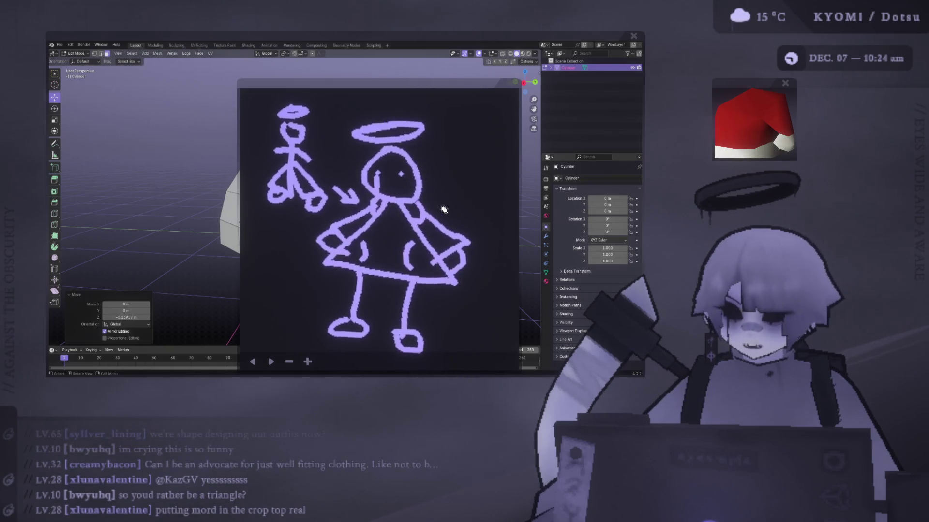
{"action": "mouse_move", "coordinate": [296, 281]}
{"action": "left_mouse_down"}
{"action": "mouse_move", "coordinate": [326, 276]}
{"action": "mouse_move", "coordinate": [309, 291]}
{"action": "left_mouse_up"}
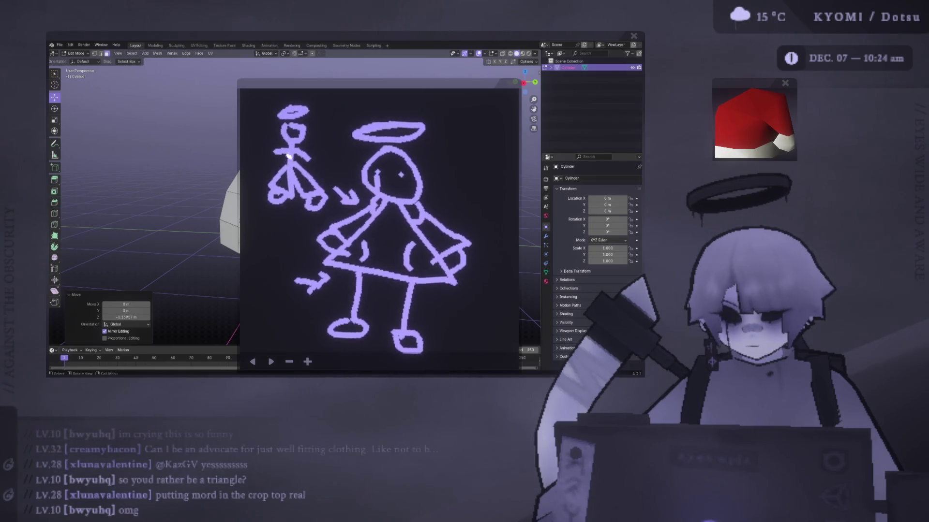
{"action": "mouse_move", "coordinate": [333, 131]}
{"action": "left_mouse_down"}
{"action": "mouse_move", "coordinate": [311, 144]}
{"action": "mouse_move", "coordinate": [319, 141]}
{"action": "left_mouse_up"}
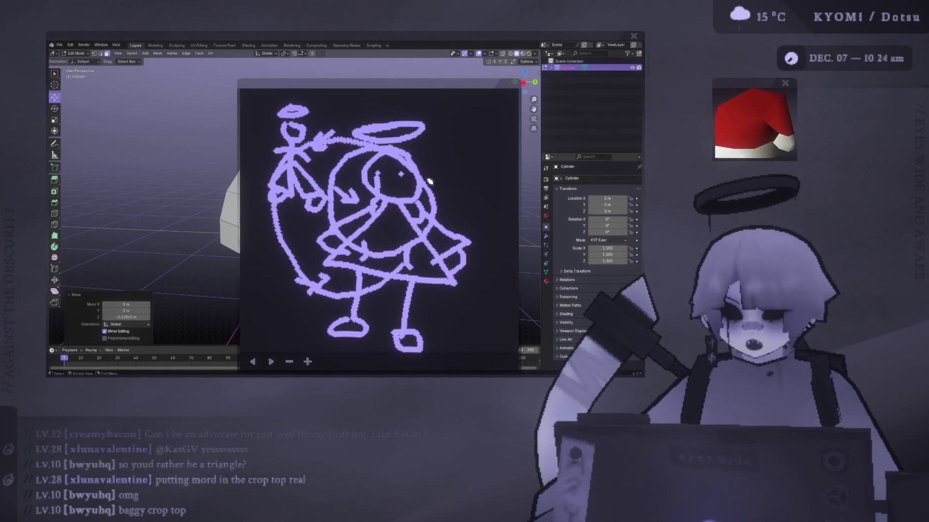
Undo the loop and arrow strokes with the back arrow twice.
{"action": "left_click", "coordinate": [252, 362]}
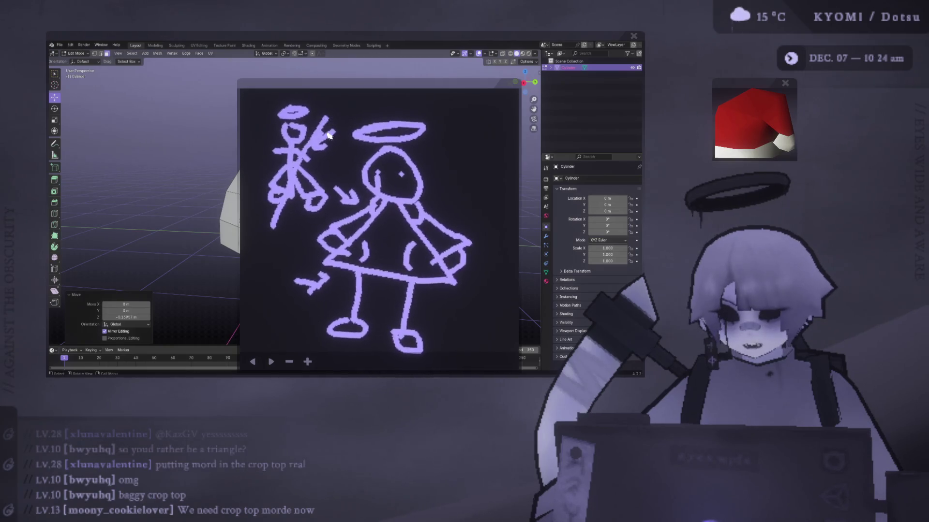
{"action": "left_click", "coordinate": [252, 362]}
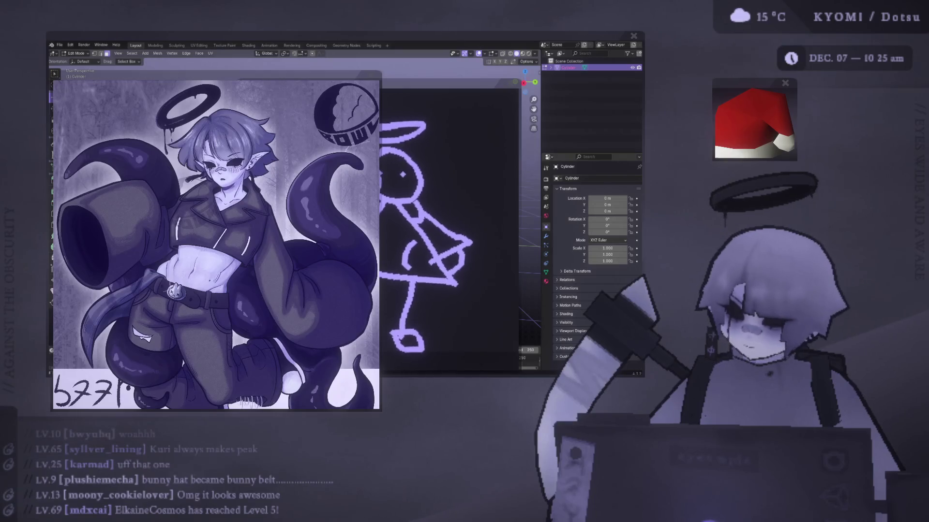
Draw a down-left arrow pointing at the figure.
{"action": "mouse_move", "coordinate": [620, 144]}
{"action": "left_mouse_down"}
{"action": "mouse_move", "coordinate": [596, 162]}
{"action": "mouse_move", "coordinate": [584, 193]}
{"action": "left_mouse_up"}
{"action": "left_click_drag", "start_coordinate": [580, 166], "coordinate": [602, 191]}
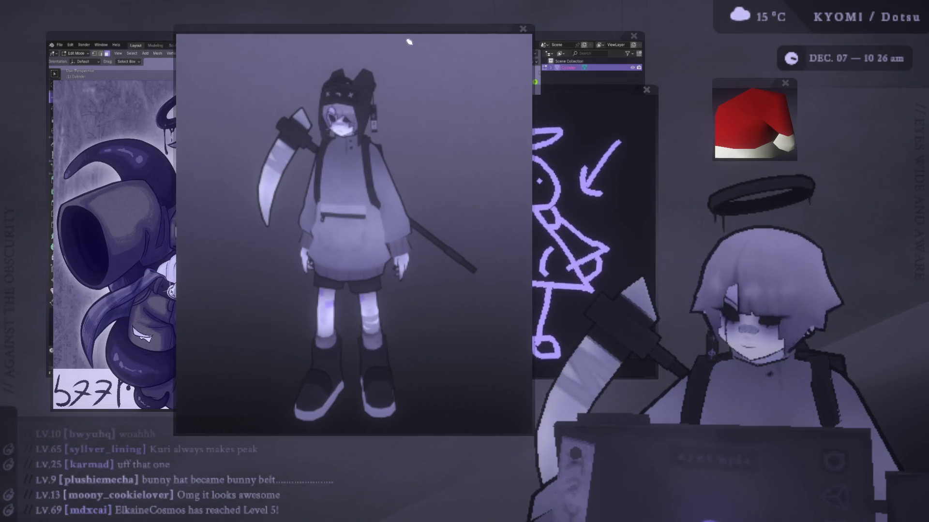
Move the character render lower left, add a boot stroke to the left foot, and enlarge then shrink the reference.
{"action": "mouse_move", "coordinate": [486, 31]}
{"action": "left_mouse_down"}
{"action": "mouse_move", "coordinate": [589, 49]}
{"action": "mouse_move", "coordinate": [774, 145]}
{"action": "mouse_move", "coordinate": [440, 92]}
{"action": "mouse_move", "coordinate": [437, 100]}
{"action": "left_mouse_up"}
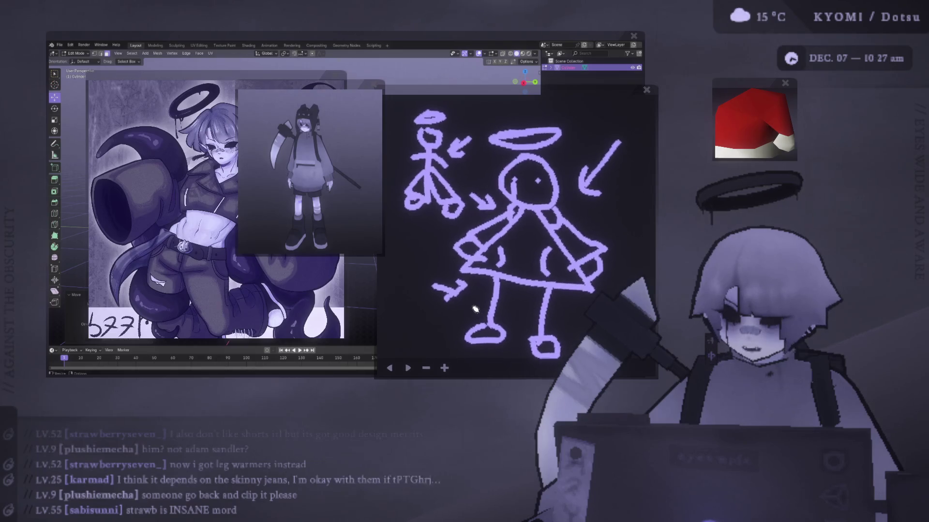
{"action": "mouse_move", "coordinate": [505, 317]}
{"action": "left_mouse_down"}
{"action": "mouse_move", "coordinate": [491, 328]}
{"action": "mouse_move", "coordinate": [555, 339]}
{"action": "left_mouse_up"}
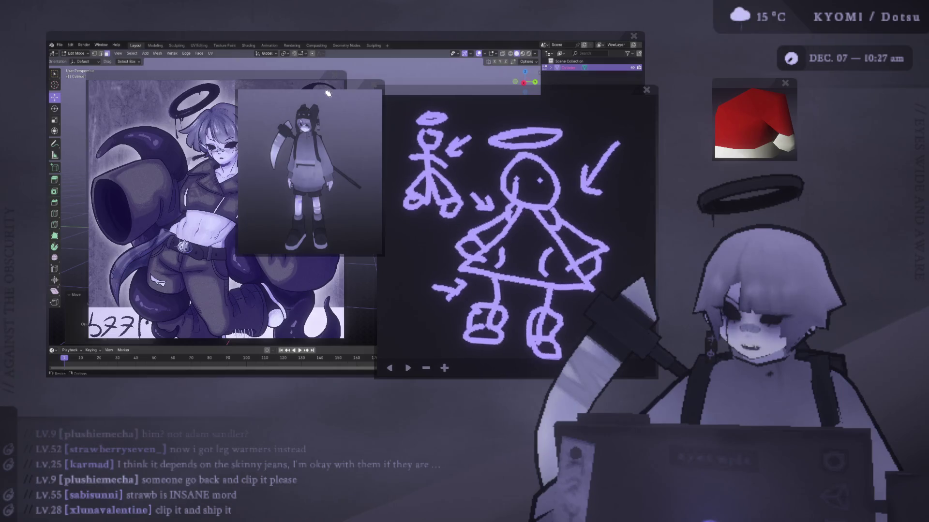
{"action": "left_click", "coordinate": [298, 89]}
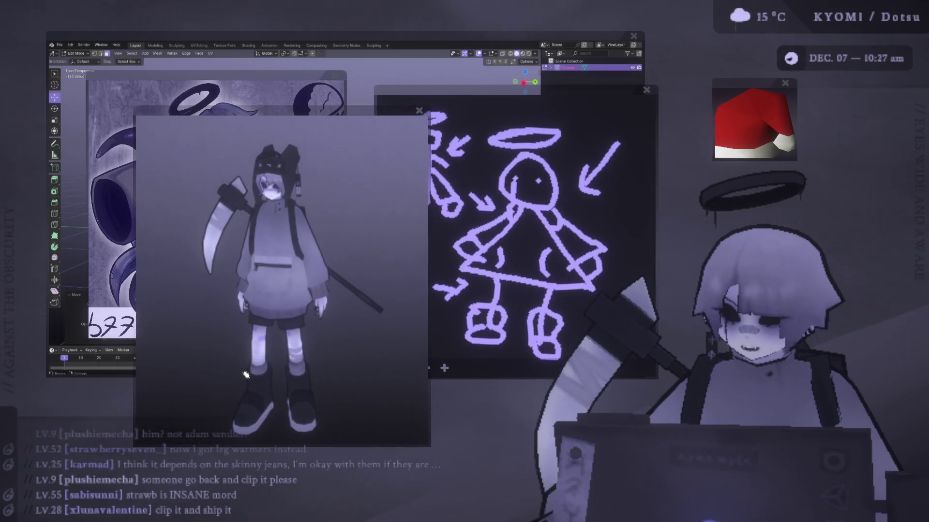
{"action": "left_click", "coordinate": [286, 122]}
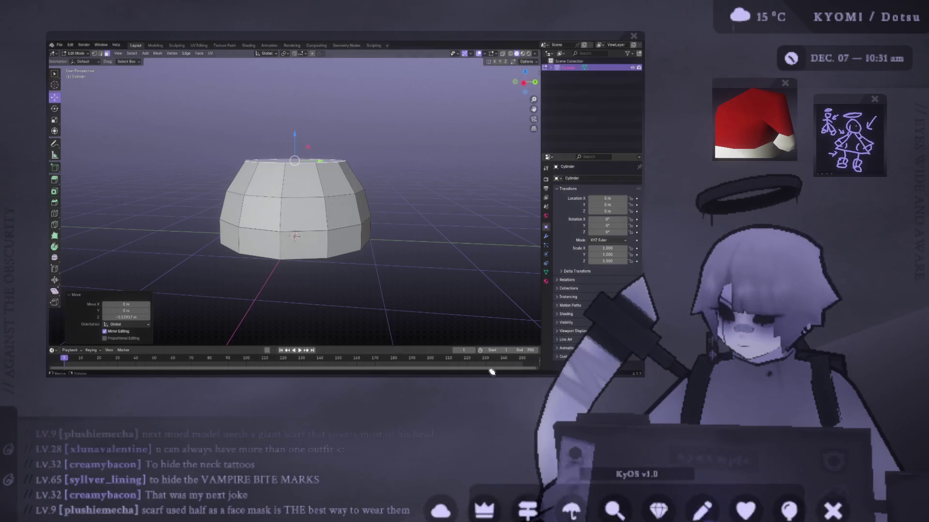
Drag the avatar camera window up over Blender's viewport.
{"action": "mouse_move", "coordinate": [394, 218]}
{"action": "left_mouse_down"}
{"action": "mouse_move", "coordinate": [373, 83]}
{"action": "mouse_move", "coordinate": [396, 93]}
{"action": "left_mouse_up"}
Shrink the KyOS avatar camera window and dock it right of the sketch thumbnail.
{"action": "scroll", "coordinate": [395, 126], "scroll_direction": "up", "scroll_amount": 2}
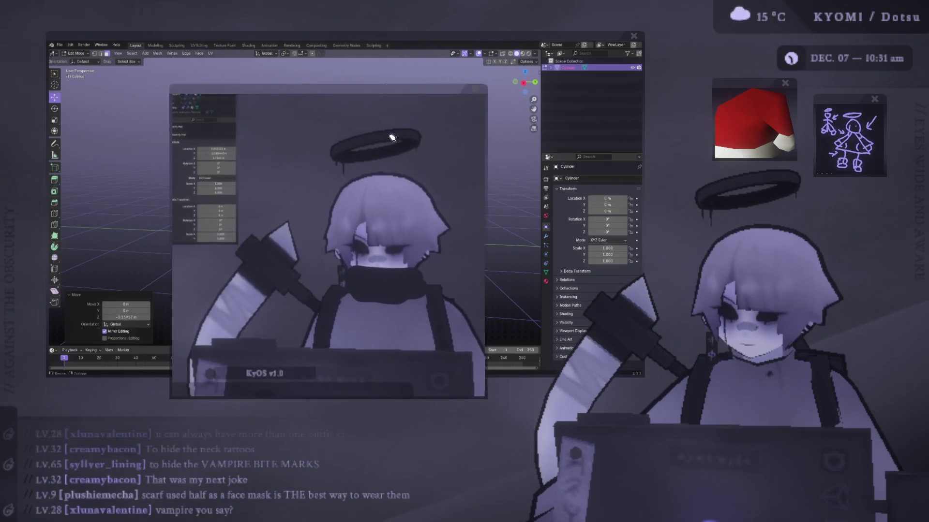
{"action": "scroll", "coordinate": [391, 160], "scroll_direction": "up", "scroll_amount": 3}
{"action": "scroll", "coordinate": [391, 159], "scroll_direction": "up", "scroll_amount": 2}
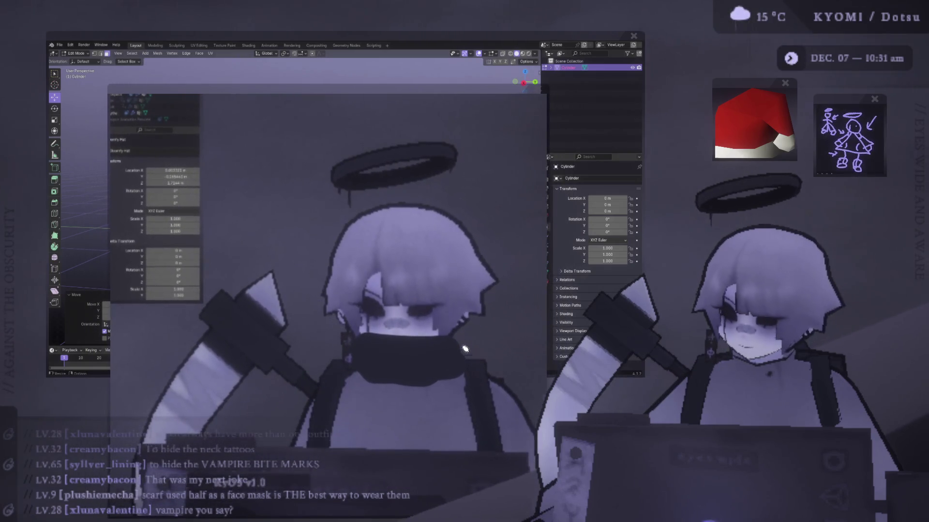
{"action": "scroll", "coordinate": [442, 355], "scroll_direction": "down", "scroll_amount": 4}
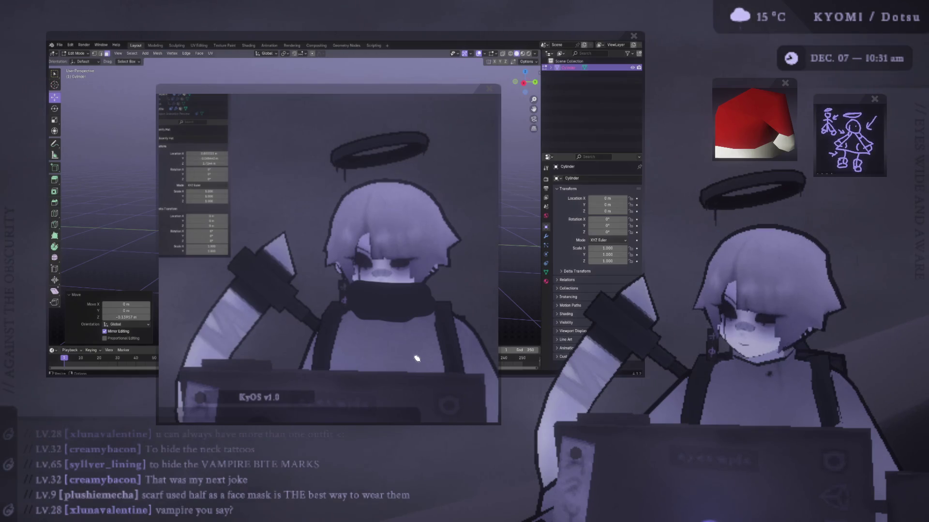
{"action": "scroll", "coordinate": [416, 359], "scroll_direction": "down", "scroll_amount": 5}
{"action": "scroll", "coordinate": [380, 254], "scroll_direction": "down", "scroll_amount": 2}
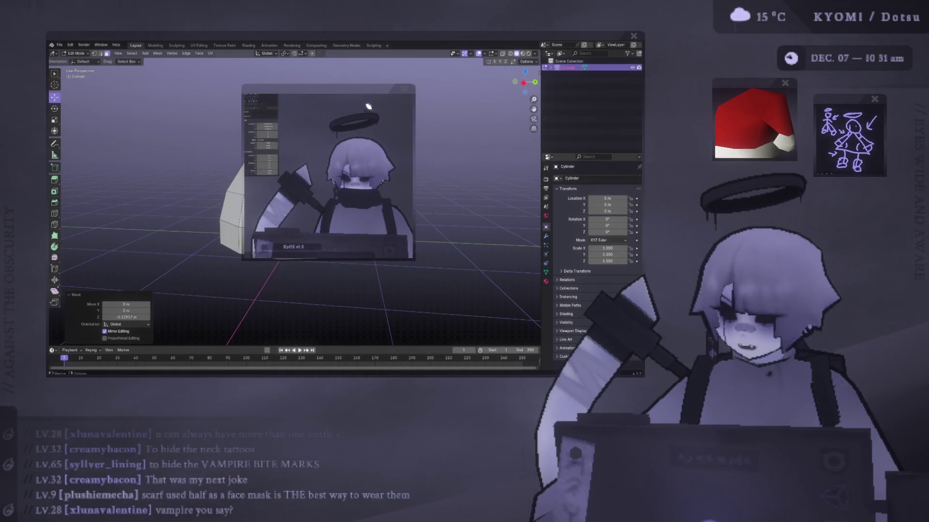
{"action": "mouse_move", "coordinate": [357, 92]}
{"action": "left_mouse_down"}
{"action": "mouse_move", "coordinate": [574, 112]}
{"action": "mouse_move", "coordinate": [704, 100]}
{"action": "mouse_move", "coordinate": [869, 183]}
{"action": "mouse_move", "coordinate": [879, 166]}
{"action": "left_mouse_up"}
{"action": "scroll", "coordinate": [548, 122], "scroll_direction": "down", "scroll_amount": 4}
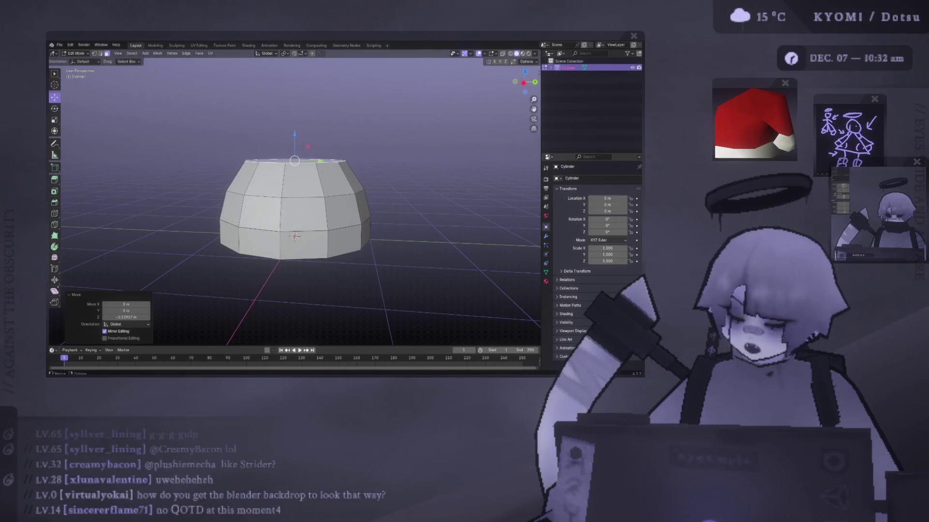
{"action": "left_click", "coordinate": [59, 45]}
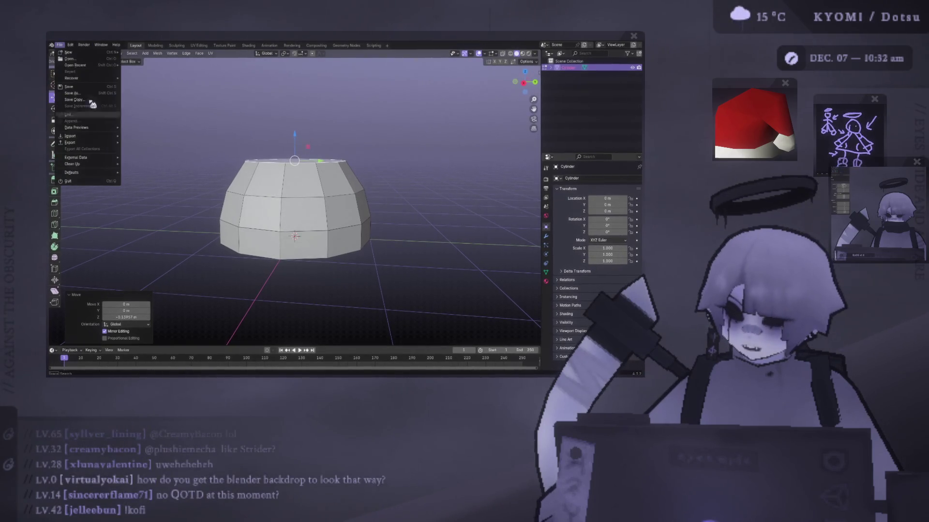
{"action": "left_click", "coordinate": [70, 45]}
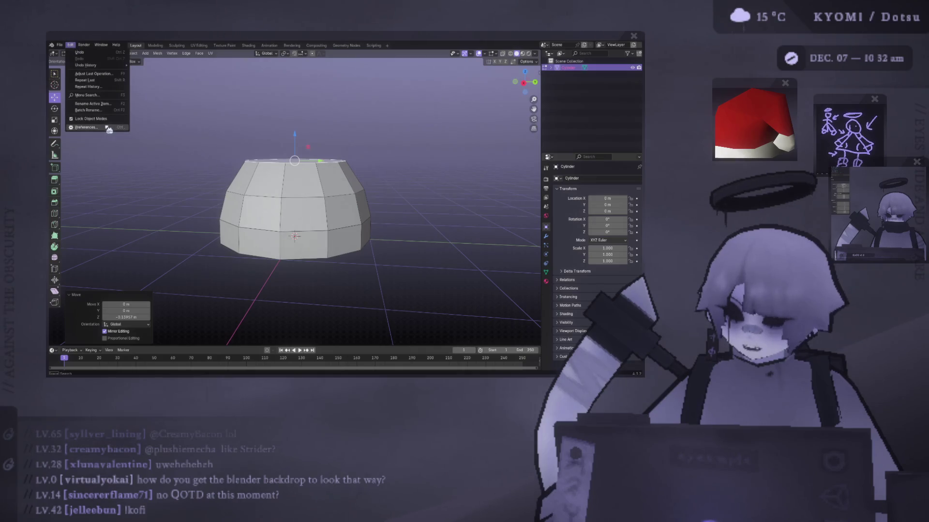
{"action": "key", "text": "Escape"}
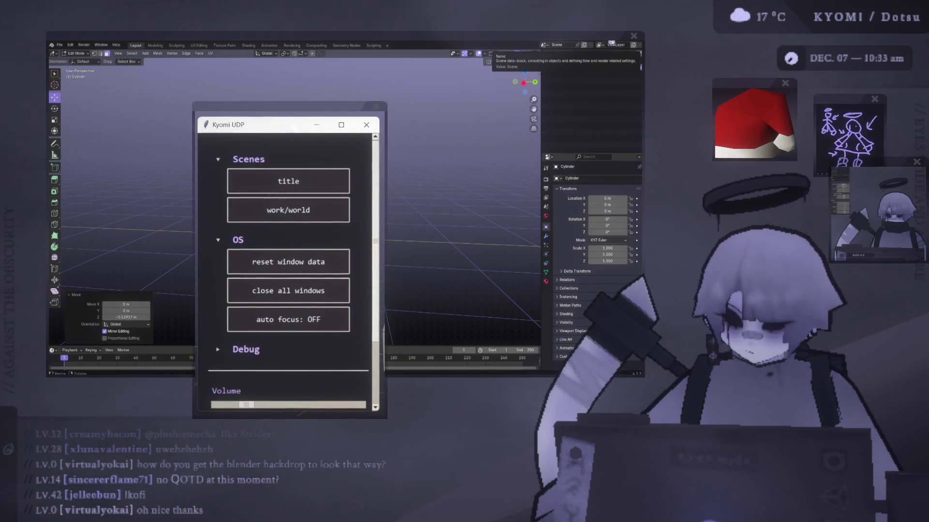
Move the Kyomi UDP control window up and left, clear of the cylinder.
{"action": "mouse_move", "coordinate": [287, 114]}
{"action": "left_mouse_down"}
{"action": "mouse_move", "coordinate": [171, 83]}
{"action": "mouse_move", "coordinate": [272, 83]}
{"action": "mouse_move", "coordinate": [253, 105]}
{"action": "left_mouse_up"}
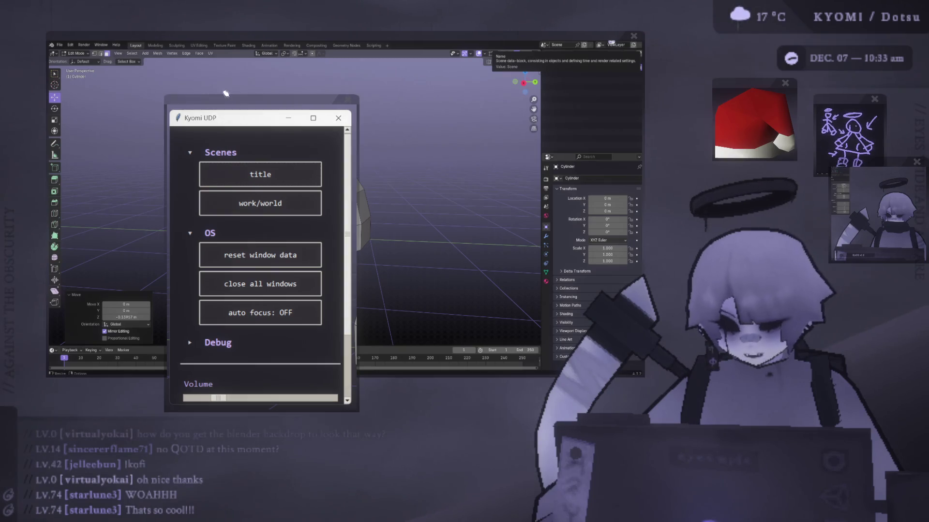
{"action": "mouse_move", "coordinate": [227, 117]}
{"action": "left_mouse_down"}
{"action": "mouse_move", "coordinate": [267, 87]}
{"action": "mouse_move", "coordinate": [224, 90]}
{"action": "left_mouse_up"}
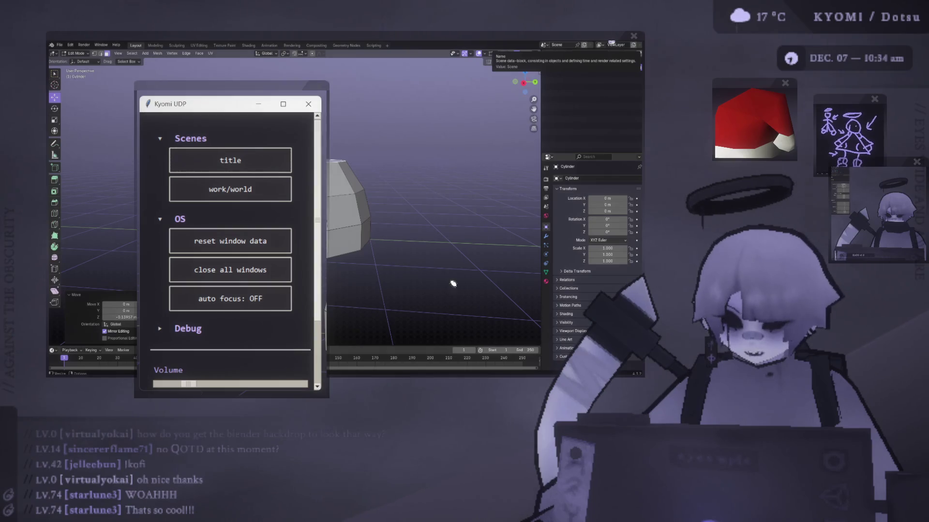
Bring the Blender window back in front of the Kyomi UDP control panel.
{"action": "mouse_move", "coordinate": [527, 521]}
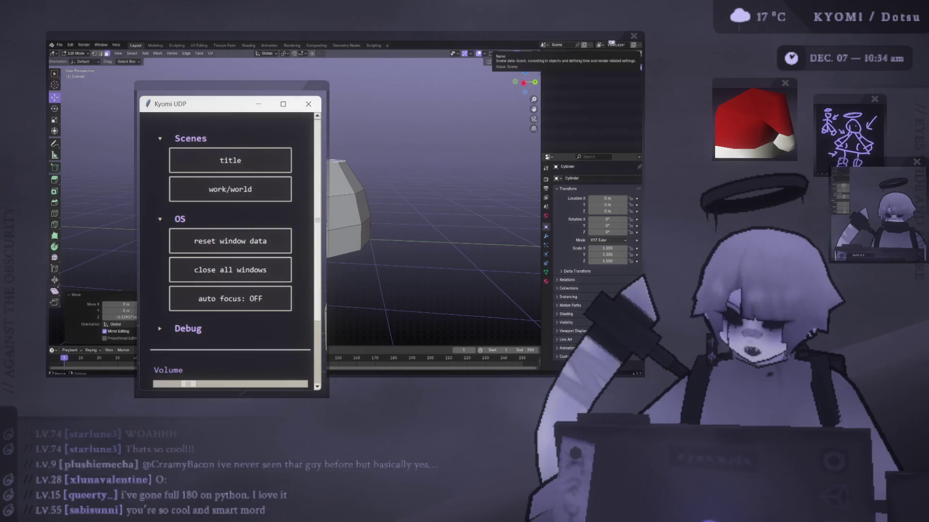
{"action": "key", "text": "alt+Tab"}
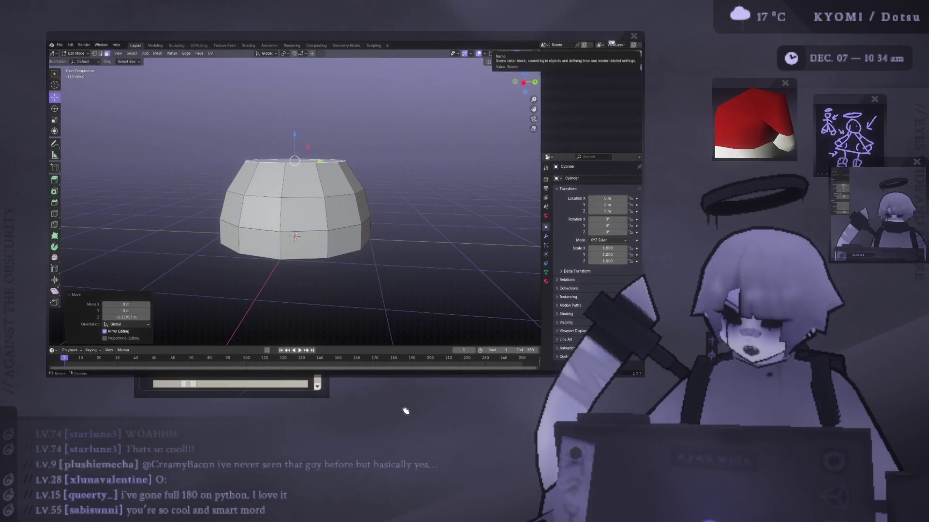
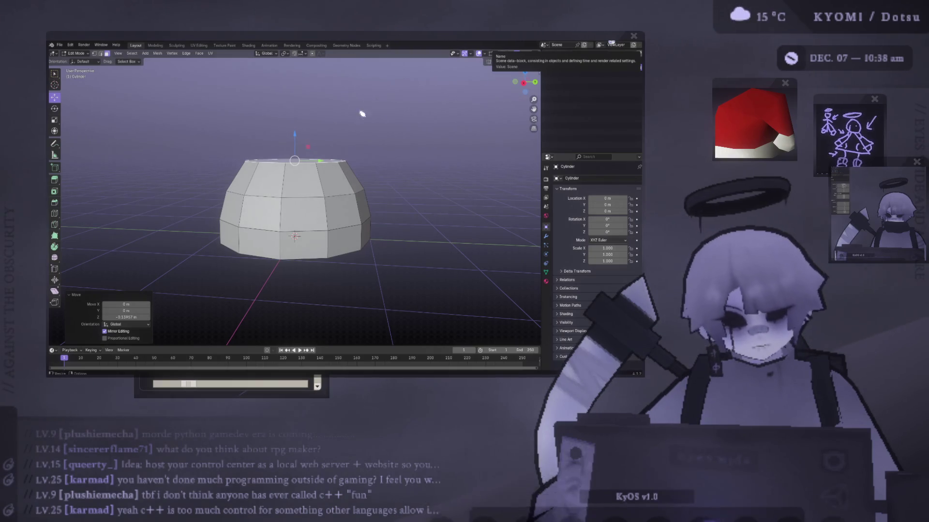
Move Blender aside, place the Kyomi UDP controls top-left, then set Blender back beside them.
{"action": "left_click_drag", "start_coordinate": [308, 32], "coordinate": [437, 109]}
{"action": "left_click_drag", "start_coordinate": [209, 90], "coordinate": [123, 40]}
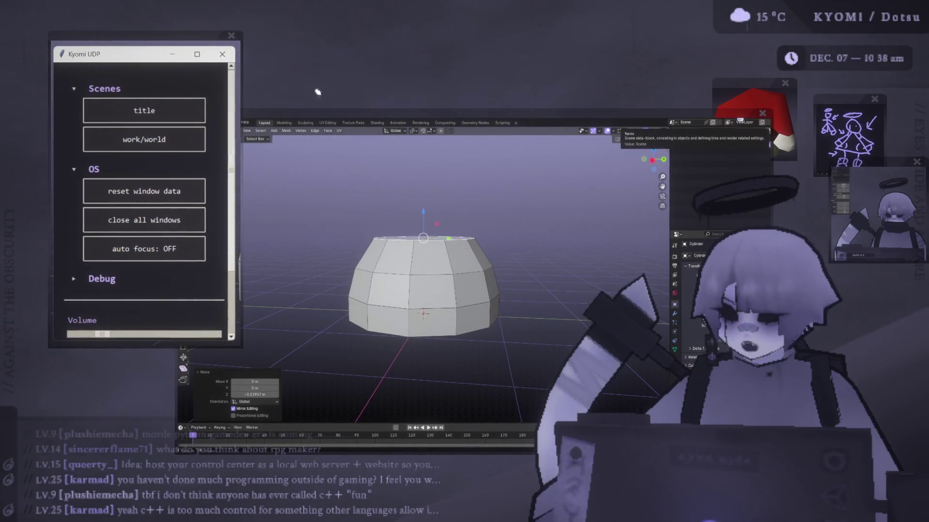
{"action": "mouse_move", "coordinate": [313, 112]}
{"action": "left_mouse_down"}
{"action": "mouse_move", "coordinate": [270, 65]}
{"action": "mouse_move", "coordinate": [237, 49]}
{"action": "left_mouse_up"}
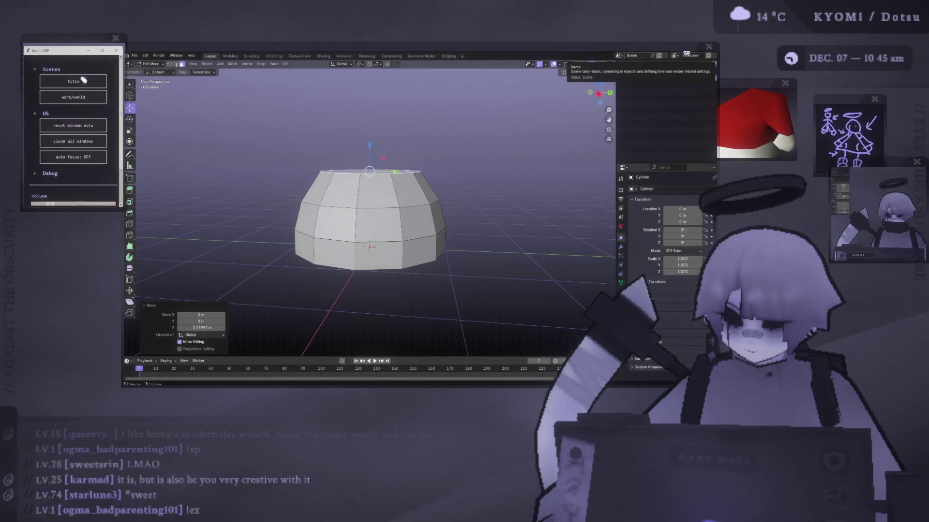
Move the control overlay aside and orbit and zoom to inspect the tapered dome from low.
{"action": "left_click_drag", "start_coordinate": [73, 43], "coordinate": [61, 24]}
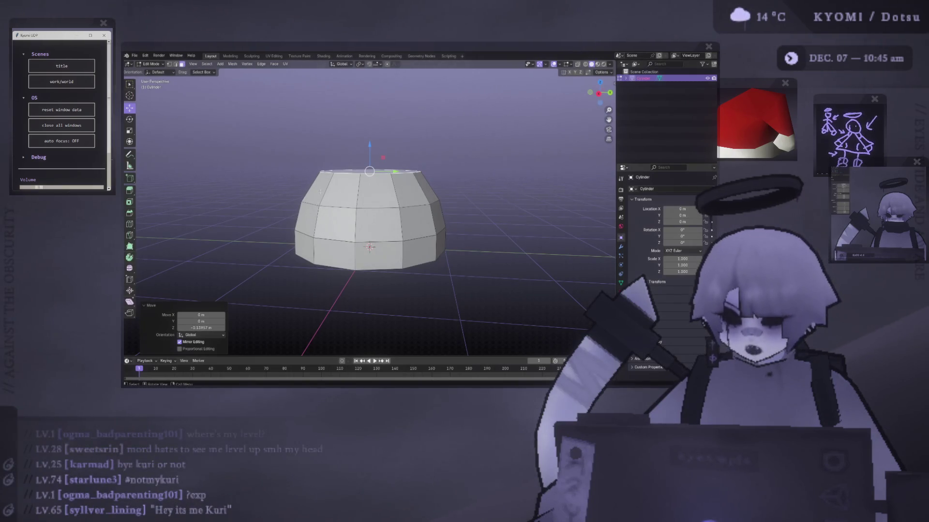
{"action": "mouse_move", "coordinate": [321, 191]}
{"action": "middle_mouse_down"}
{"action": "mouse_move", "coordinate": [405, 183]}
{"action": "mouse_move", "coordinate": [403, 198]}
{"action": "middle_mouse_up"}
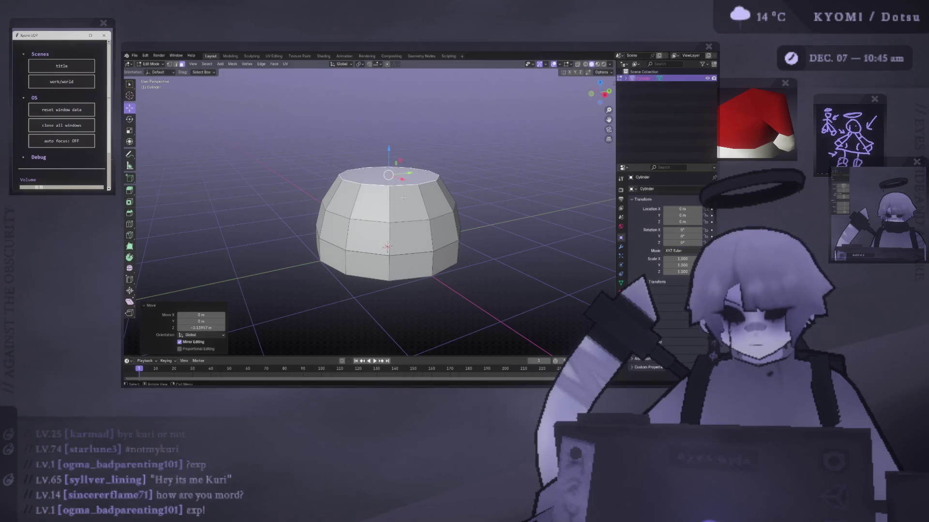
{"action": "scroll", "coordinate": [403, 198], "scroll_direction": "down", "scroll_amount": 3}
{"action": "mouse_move", "coordinate": [403, 197]}
{"action": "middle_mouse_down"}
{"action": "mouse_move", "coordinate": [424, 245]}
{"action": "mouse_move", "coordinate": [353, 223]}
{"action": "middle_mouse_up"}
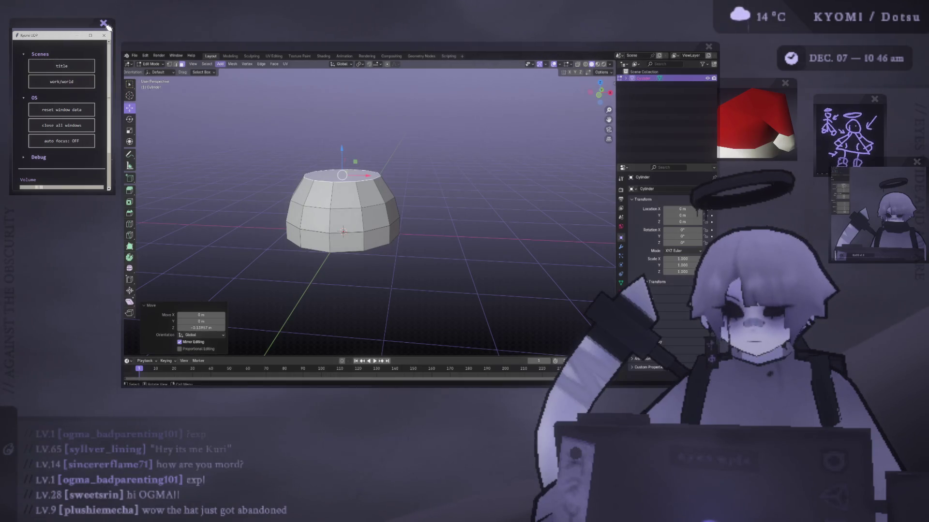
Bring the Kyomi UDP window forward, drag it aside, and close it.
{"action": "left_click", "coordinate": [64, 70]}
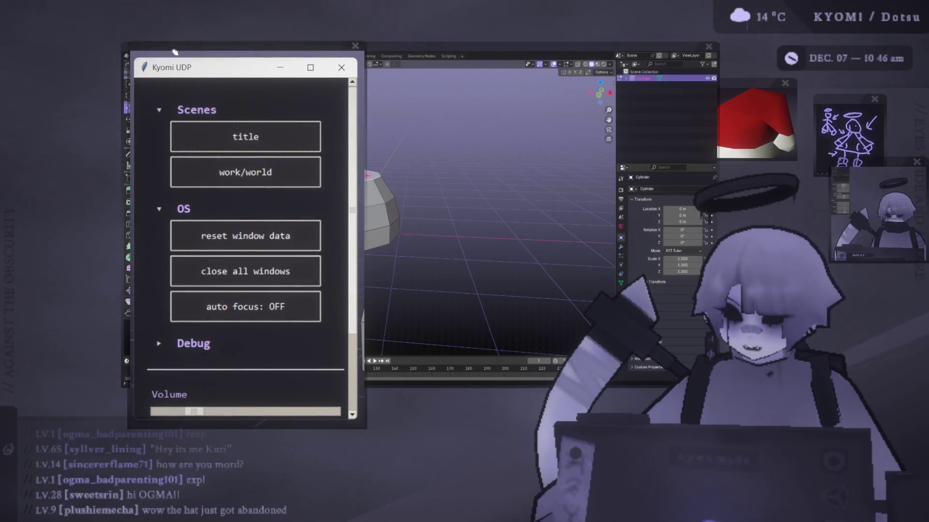
{"action": "left_click_drag", "start_coordinate": [175, 52], "coordinate": [103, 56]}
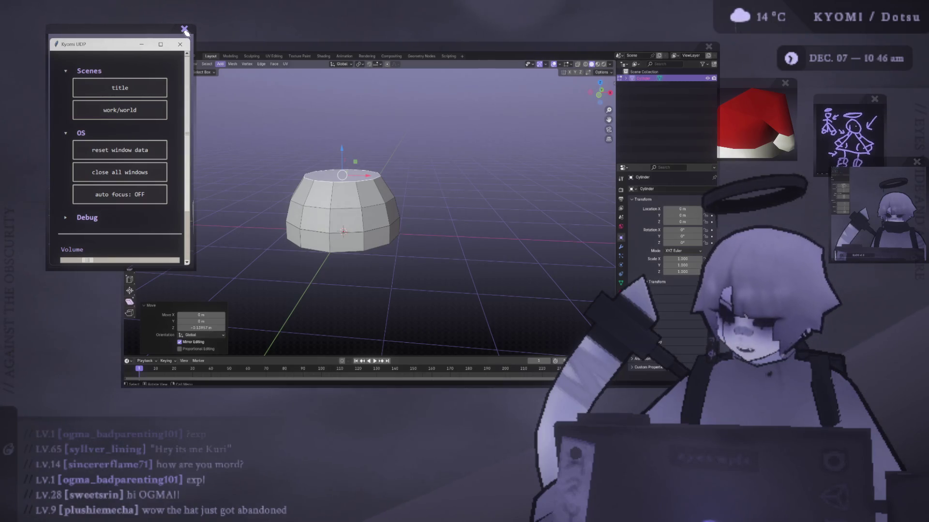
{"action": "mouse_move", "coordinate": [157, 33]}
{"action": "left_mouse_down"}
{"action": "mouse_move", "coordinate": [160, 54]}
{"action": "mouse_move", "coordinate": [383, 126]}
{"action": "mouse_move", "coordinate": [209, 41]}
{"action": "left_mouse_up"}
{"action": "left_click", "coordinate": [236, 44]}
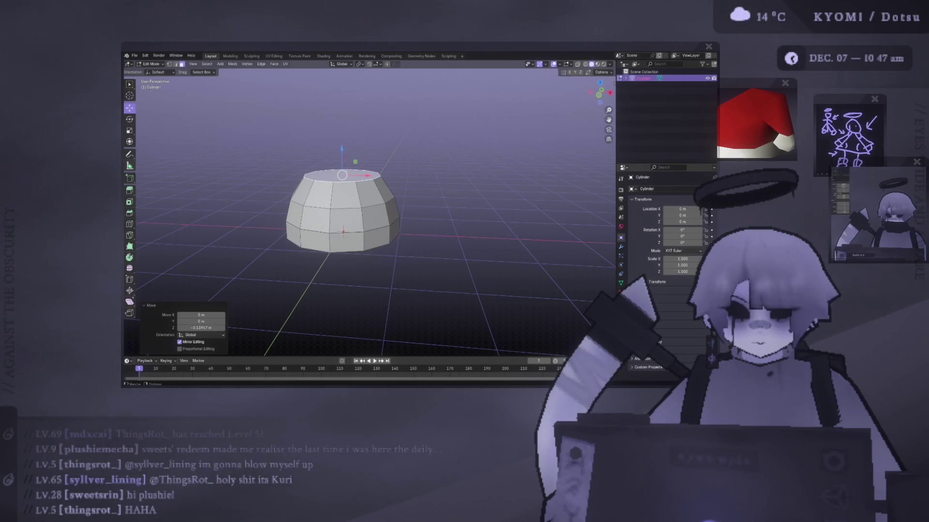
{"action": "mouse_move", "coordinate": [401, 206]}
{"action": "middle_mouse_down"}
{"action": "mouse_move", "coordinate": [410, 209]}
{"action": "mouse_move", "coordinate": [396, 213]}
{"action": "middle_mouse_up"}
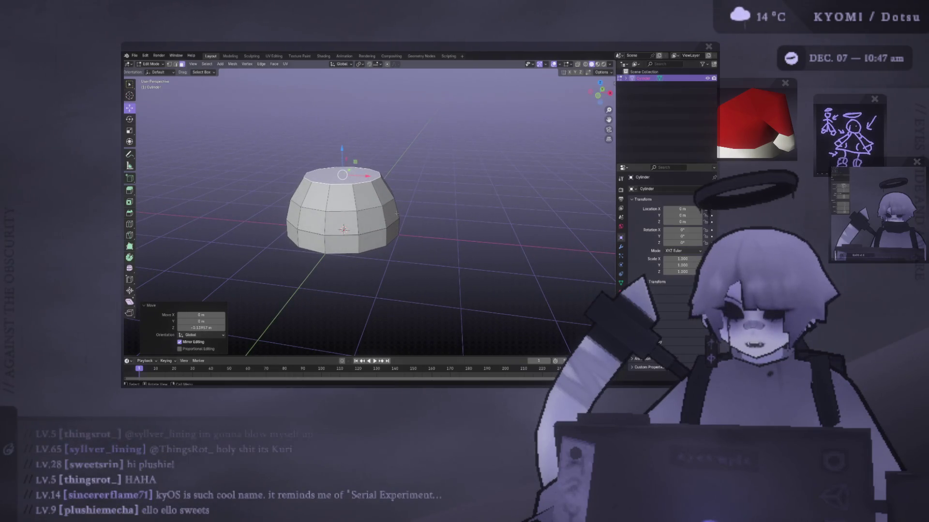
{"action": "mouse_move", "coordinate": [396, 213]}
{"action": "middle_mouse_down"}
{"action": "mouse_move", "coordinate": [341, 218]}
{"action": "mouse_move", "coordinate": [366, 216]}
{"action": "mouse_move", "coordinate": [368, 232]}
{"action": "mouse_move", "coordinate": [346, 215]}
{"action": "mouse_move", "coordinate": [347, 225]}
{"action": "mouse_move", "coordinate": [357, 176]}
{"action": "mouse_move", "coordinate": [339, 176]}
{"action": "middle_mouse_up"}
{"action": "scroll", "coordinate": [340, 222], "scroll_direction": "up", "scroll_amount": 1}
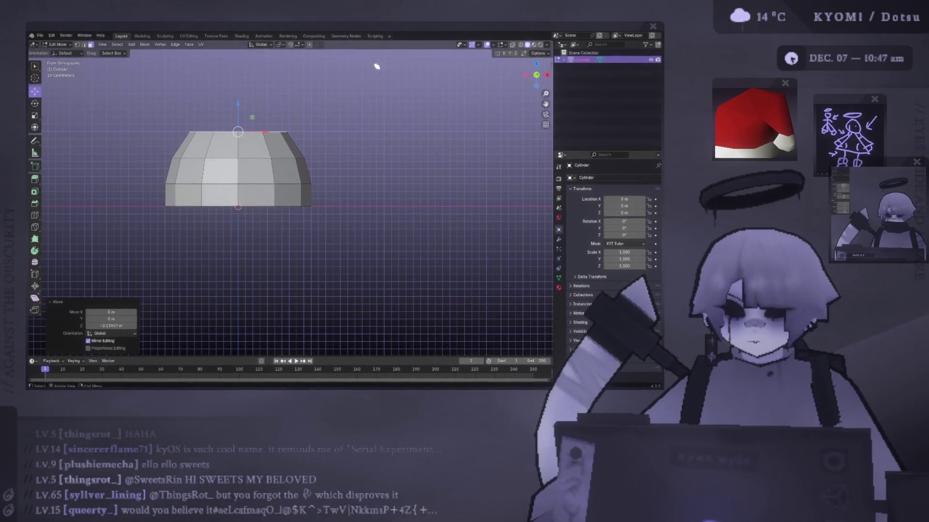
{"action": "middle_click_drag", "start_coordinate": [280, 164], "coordinate": [303, 180]}
Frame the cylinder in front view and pull the top ring's right-hand vertex outward.
{"action": "middle_click_drag", "start_coordinate": [293, 158], "coordinate": [283, 110]}
{"action": "scroll", "coordinate": [283, 111], "scroll_direction": "up", "scroll_amount": 3}
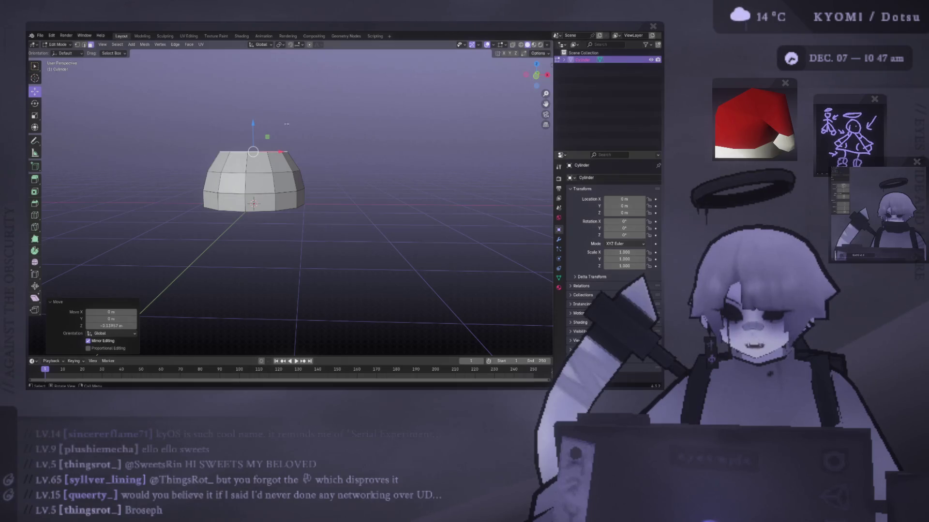
{"action": "middle_click_drag", "start_coordinate": [287, 146], "coordinate": [272, 153], "text": "shift"}
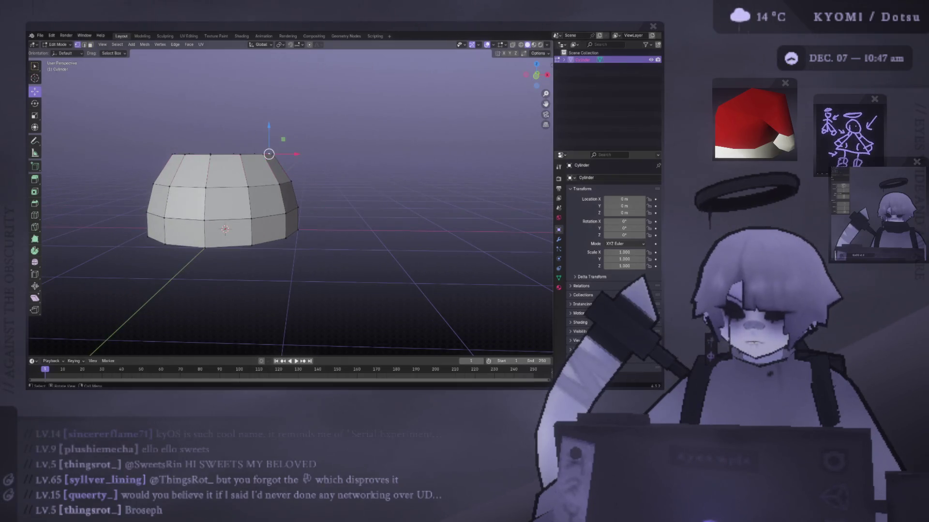
{"action": "key", "text": "KP_1"}
{"action": "left_click_drag", "start_coordinate": [297, 156], "coordinate": [317, 155]}
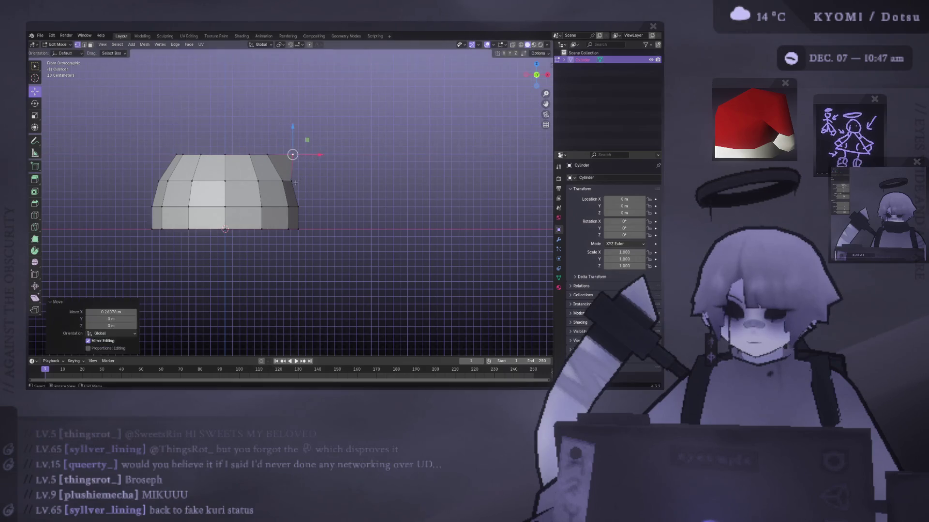
{"action": "left_click", "coordinate": [293, 155]}
{"action": "mouse_move", "coordinate": [317, 160]}
{"action": "middle_mouse_down"}
{"action": "mouse_move", "coordinate": [211, 223]}
{"action": "mouse_move", "coordinate": [306, 192]}
{"action": "middle_mouse_up"}
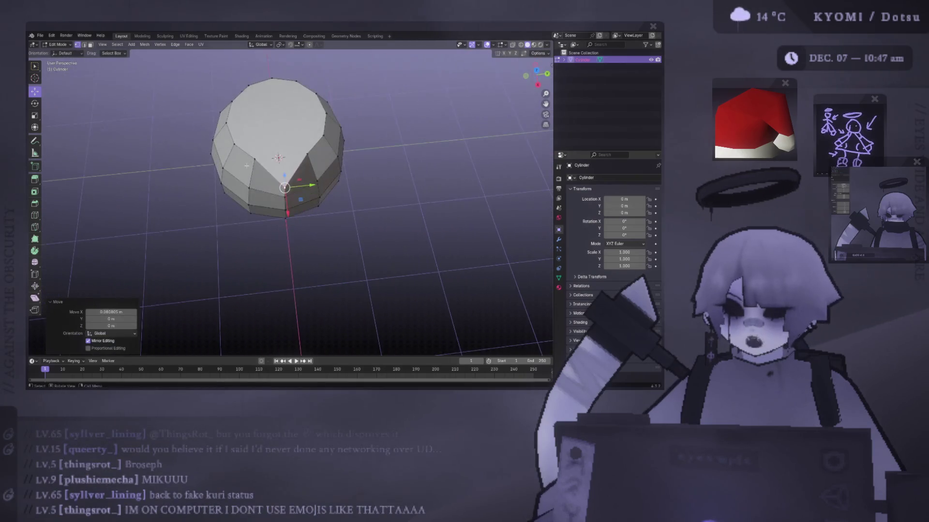
Switch to top view and move the selected top-ring vertex outward to begin the tip.
{"action": "key", "text": "s"}
{"action": "left_click", "coordinate": [306, 186]}
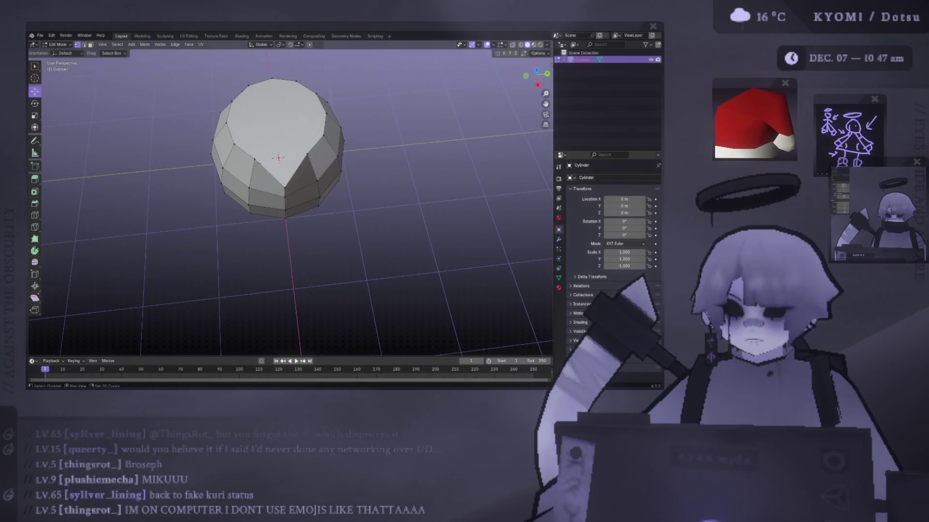
{"action": "key", "text": "KP_1"}
{"action": "key", "text": "KP_7"}
{"action": "key", "text": "g"}
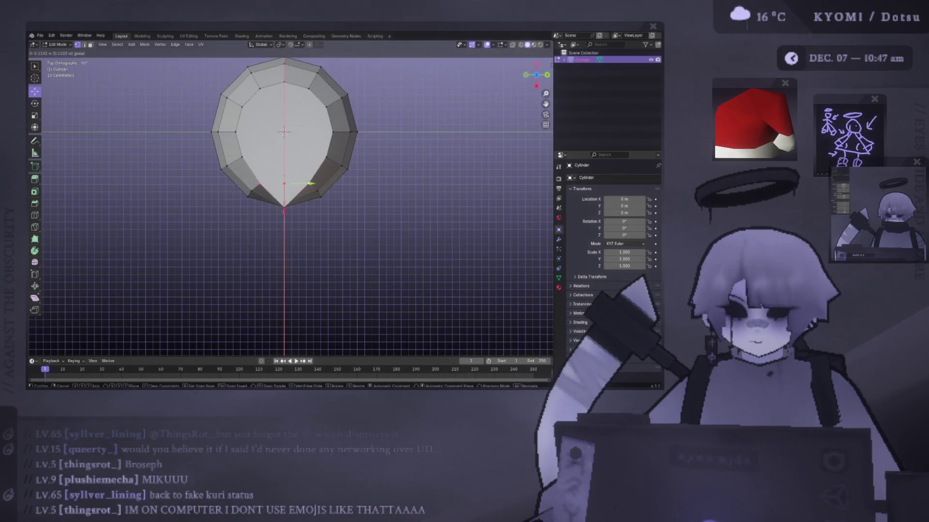
{"action": "left_click", "coordinate": [310, 189]}
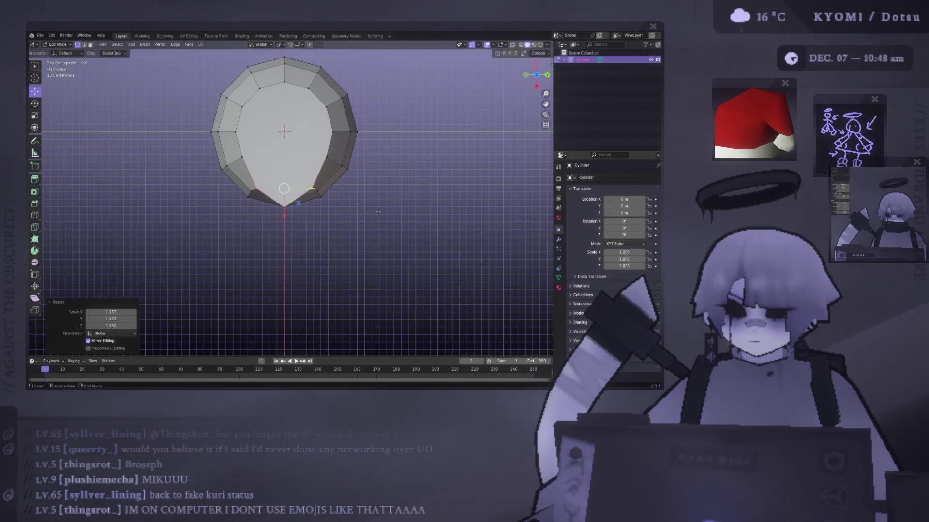
Scale another top-ring selection by 1.067 to widen the dome's top edge slightly.
{"action": "left_click", "coordinate": [327, 157]}
{"action": "key", "text": "s"}
{"action": "left_click", "coordinate": [323, 161]}
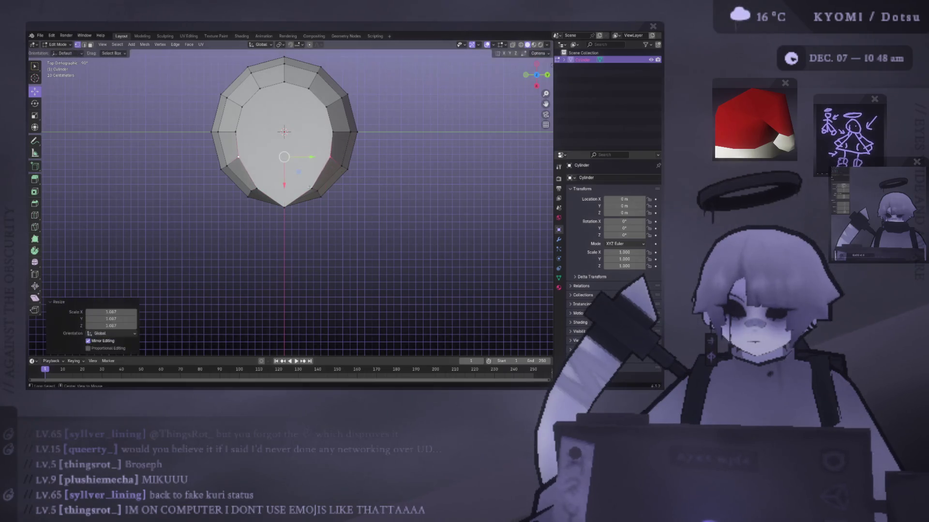
{"action": "key", "text": "KP_1"}
{"action": "middle_click_drag", "start_coordinate": [323, 161], "coordinate": [305, 177]}
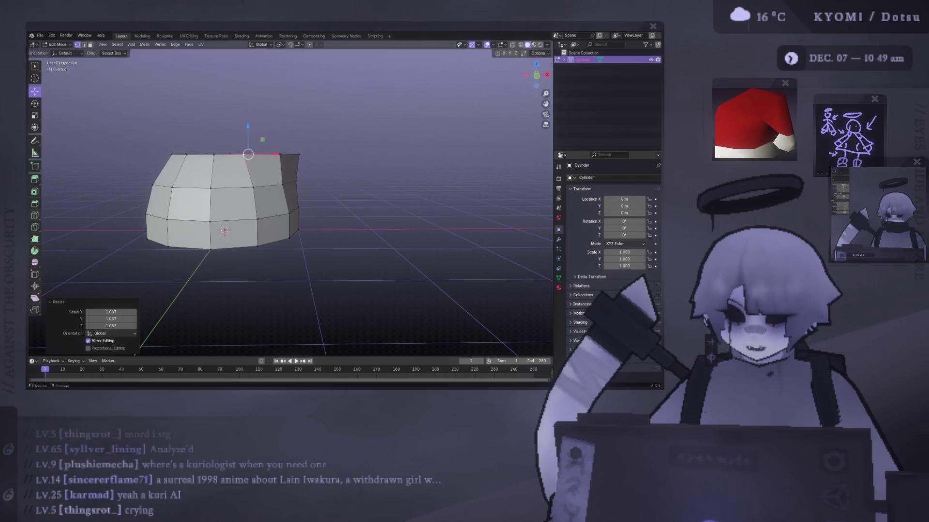
Select the upper edge loops and scale them by 1.014 to round out the dome.
{"action": "middle_click_drag", "start_coordinate": [290, 194], "coordinate": [292, 218]}
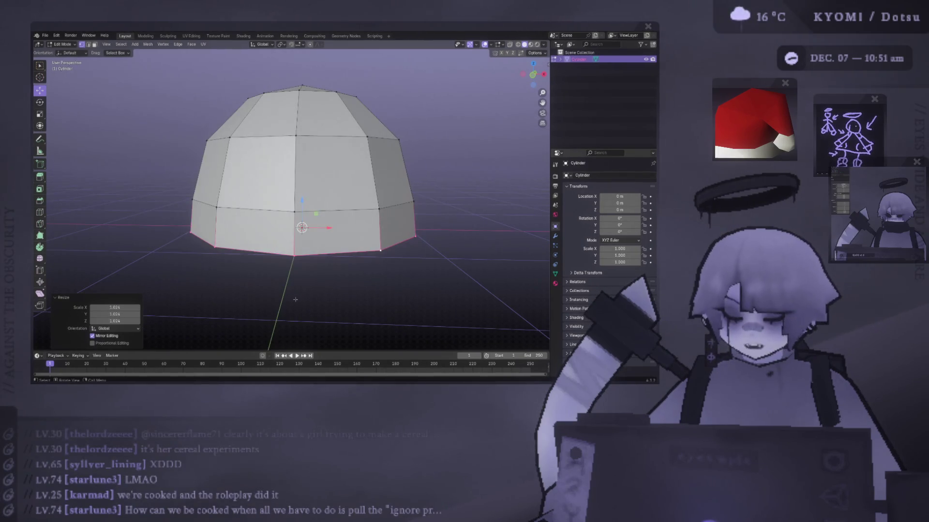
{"action": "key", "text": "KP_1"}
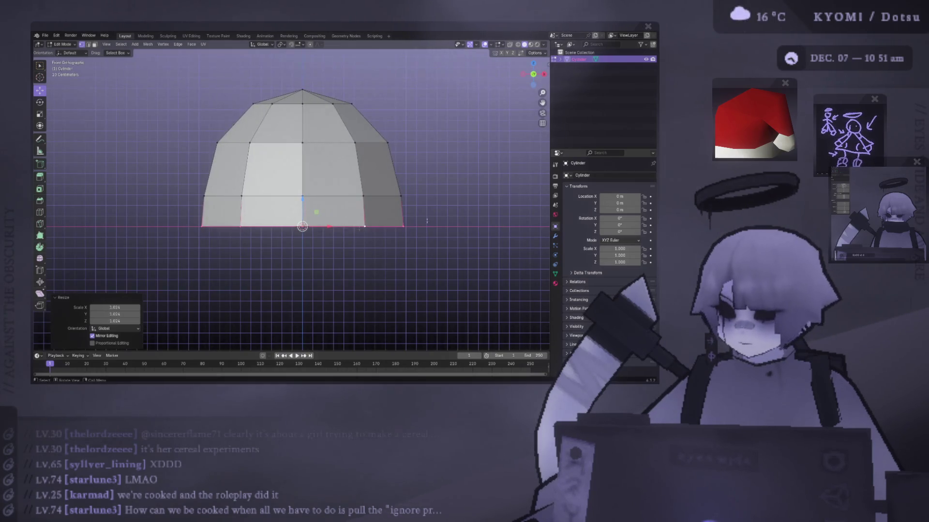
{"action": "left_click", "coordinate": [382, 196], "text": "alt"}
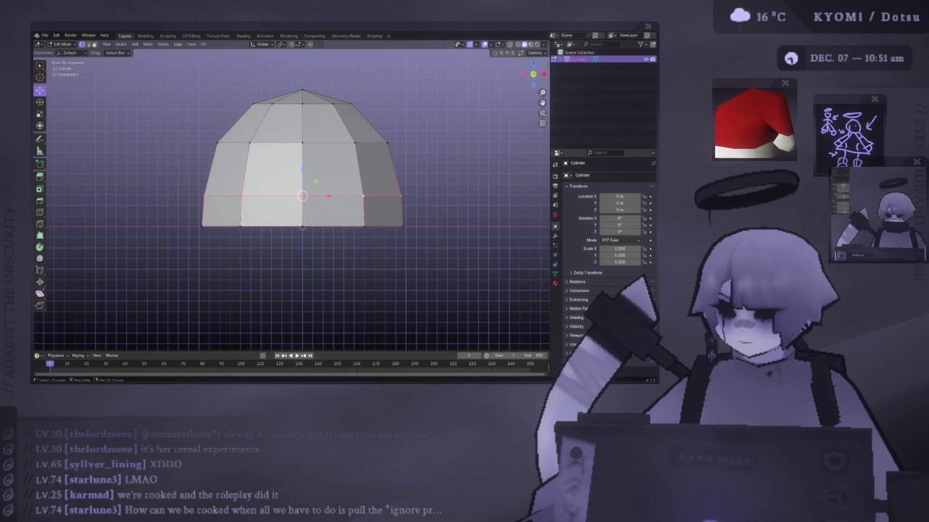
{"action": "key", "text": "ctrl+KP_1"}
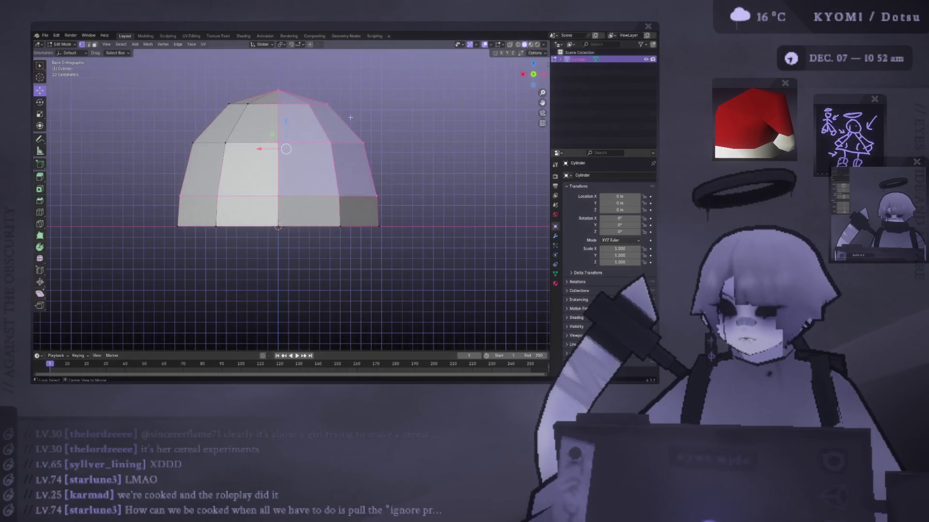
{"action": "middle_click_drag", "start_coordinate": [351, 117], "coordinate": [304, 127], "text": "alt"}
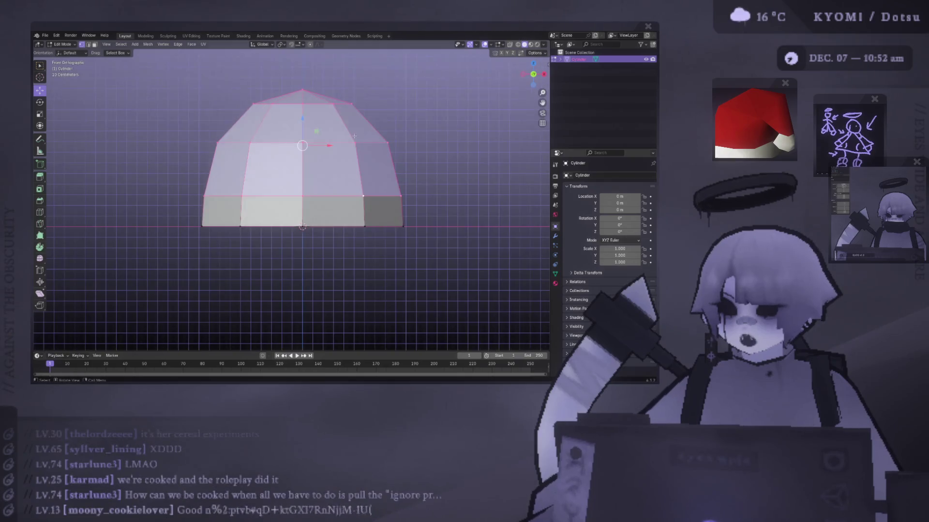
{"action": "key", "text": "s"}
{"action": "left_click", "coordinate": [304, 127]}
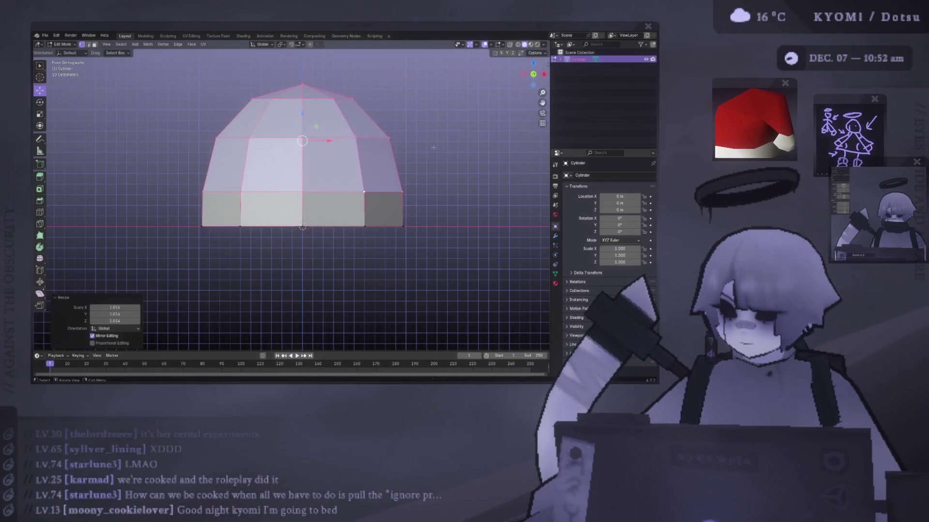
Return to Object Mode, then reselect the dome and re-enter Edit Mode for vertex editing.
{"action": "key", "text": "Tab"}
{"action": "left_click", "coordinate": [141, 191]}
{"action": "scroll", "coordinate": [174, 195], "scroll_direction": "down", "scroll_amount": 3}
{"action": "mouse_move", "coordinate": [174, 194]}
{"action": "middle_mouse_down"}
{"action": "mouse_move", "coordinate": [145, 239]}
{"action": "mouse_move", "coordinate": [147, 210]}
{"action": "middle_mouse_up"}
{"action": "scroll", "coordinate": [249, 223], "scroll_direction": "up", "scroll_amount": 3}
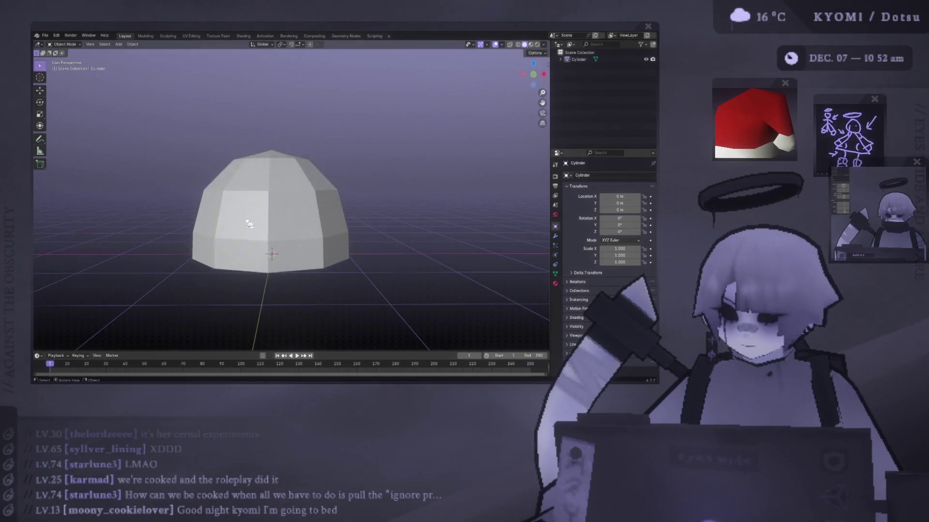
{"action": "left_click", "coordinate": [249, 224]}
{"action": "key", "text": "Tab"}
{"action": "key", "text": "shift+space"}
{"action": "key", "text": "g"}
{"action": "key", "text": "KP_5"}
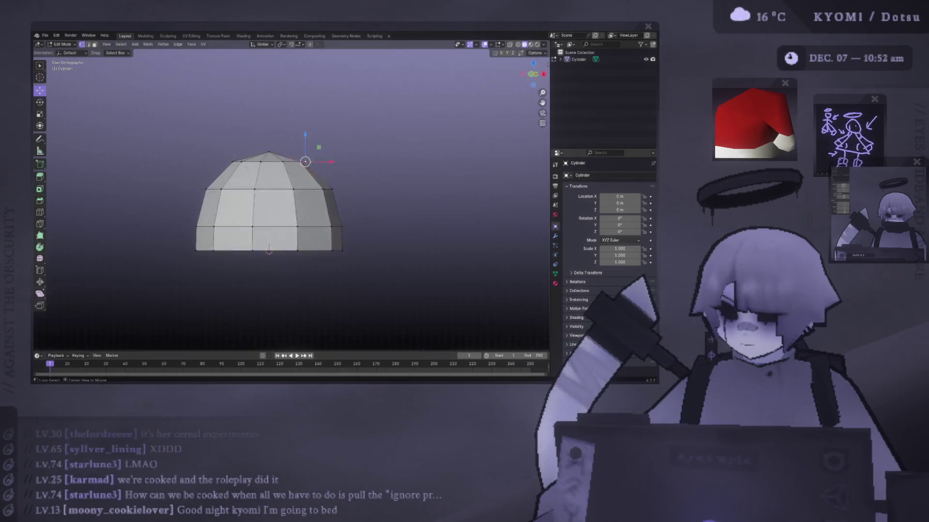
Pull the dome's top-right vertex outward to the right in front view.
{"action": "middle_click_drag", "start_coordinate": [247, 168], "coordinate": [327, 161], "text": "alt"}
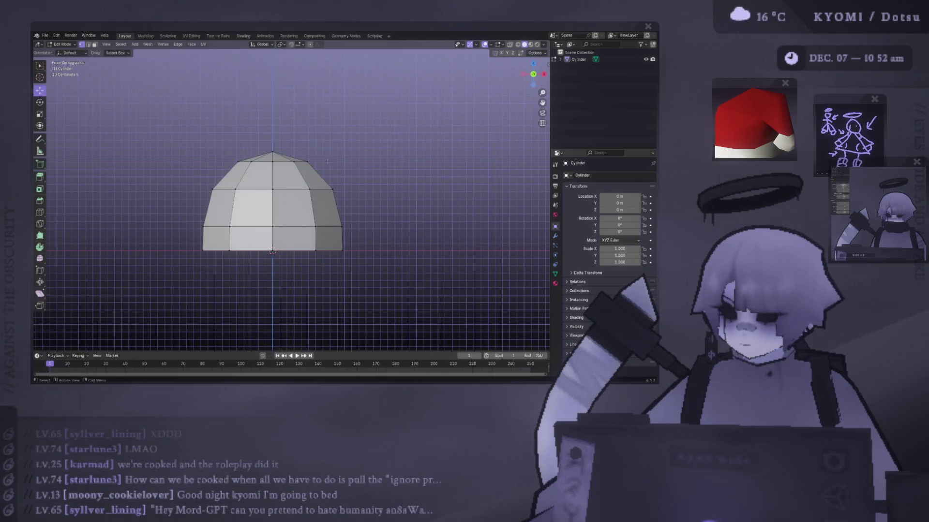
{"action": "mouse_move", "coordinate": [307, 161]}
{"action": "left_mouse_down"}
{"action": "mouse_move", "coordinate": [339, 161]}
{"action": "mouse_move", "coordinate": [367, 189]}
{"action": "mouse_move", "coordinate": [352, 163]}
{"action": "mouse_move", "coordinate": [363, 163]}
{"action": "left_mouse_up"}
{"action": "left_click", "coordinate": [332, 189]}
{"action": "mouse_move", "coordinate": [364, 163]}
{"action": "middle_mouse_down"}
{"action": "mouse_move", "coordinate": [190, 199]}
{"action": "mouse_move", "coordinate": [341, 191]}
{"action": "middle_mouse_up"}
{"action": "left_click", "coordinate": [342, 191]}
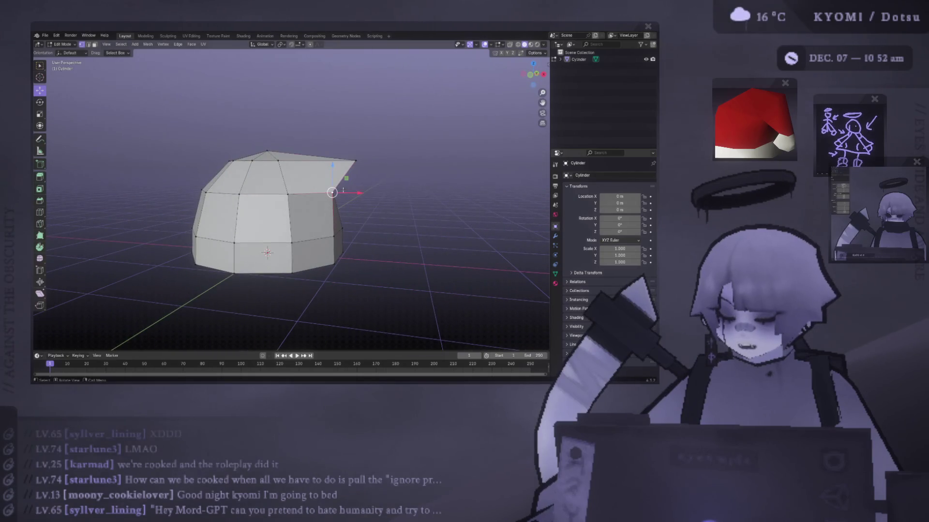
{"action": "key", "text": "KP_1"}
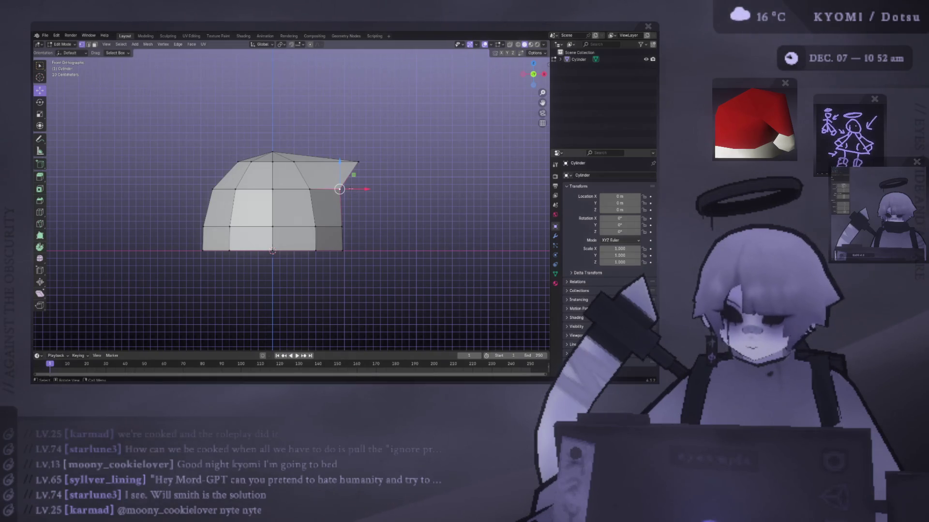
Push the tip vertex further right along X and lower it along Z.
{"action": "key", "text": "g"}
{"action": "key", "text": "x"}
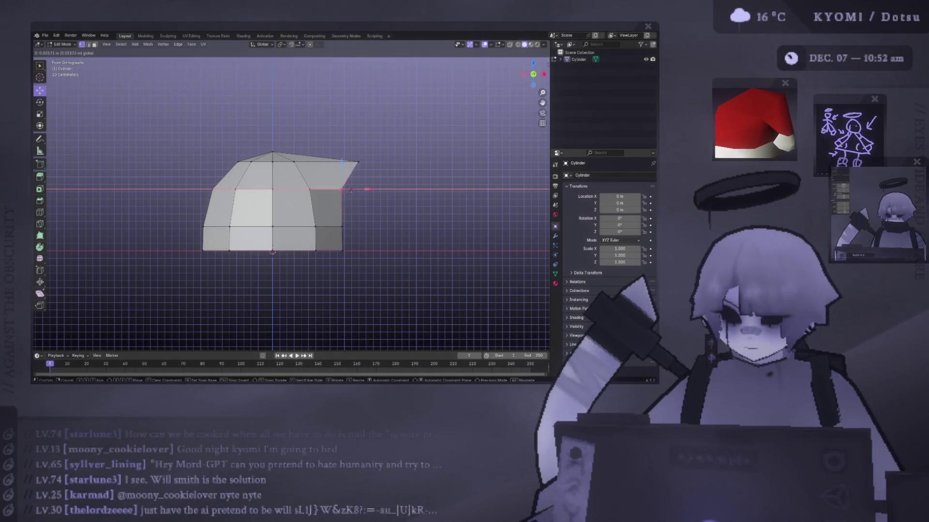
{"action": "left_click", "coordinate": [348, 191]}
{"action": "key", "text": "g"}
{"action": "key", "text": "x"}
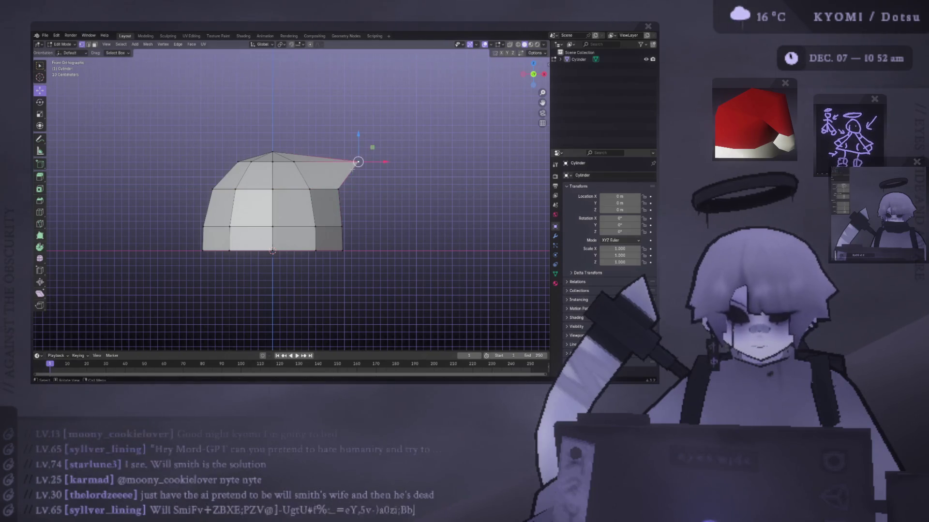
{"action": "left_click", "coordinate": [348, 177]}
{"action": "key", "text": "g"}
{"action": "key", "text": "z"}
{"action": "left_click", "coordinate": [358, 177]}
{"action": "key", "text": "g"}
{"action": "key", "text": "x"}
{"action": "left_click", "coordinate": [383, 177]}
Add the tip vertex to the selection and slide it along its edge from top view.
{"action": "middle_click_drag", "start_coordinate": [383, 177], "coordinate": [307, 184]}
{"action": "left_click", "coordinate": [270, 194], "text": "shift"}
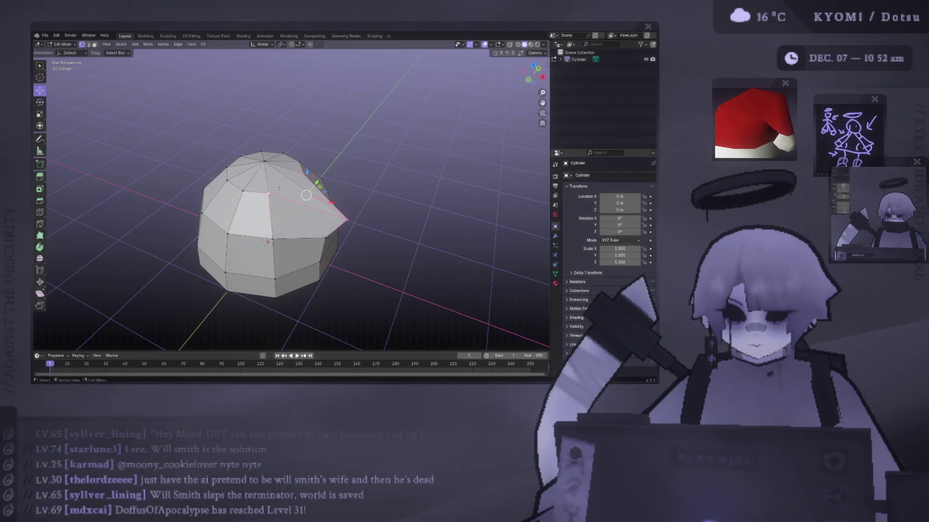
{"action": "mouse_move", "coordinate": [351, 155]}
{"action": "middle_mouse_down"}
{"action": "mouse_move", "coordinate": [334, 160]}
{"action": "mouse_move", "coordinate": [356, 156]}
{"action": "middle_mouse_up"}
{"action": "left_click", "coordinate": [352, 223], "text": "shift"}
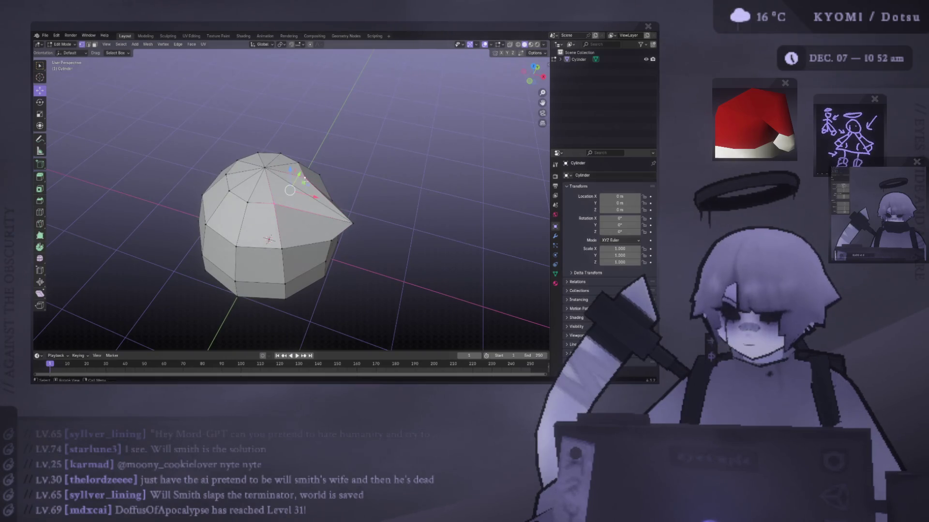
{"action": "key", "text": "F2"}
{"action": "right_click", "coordinate": [274, 145]}
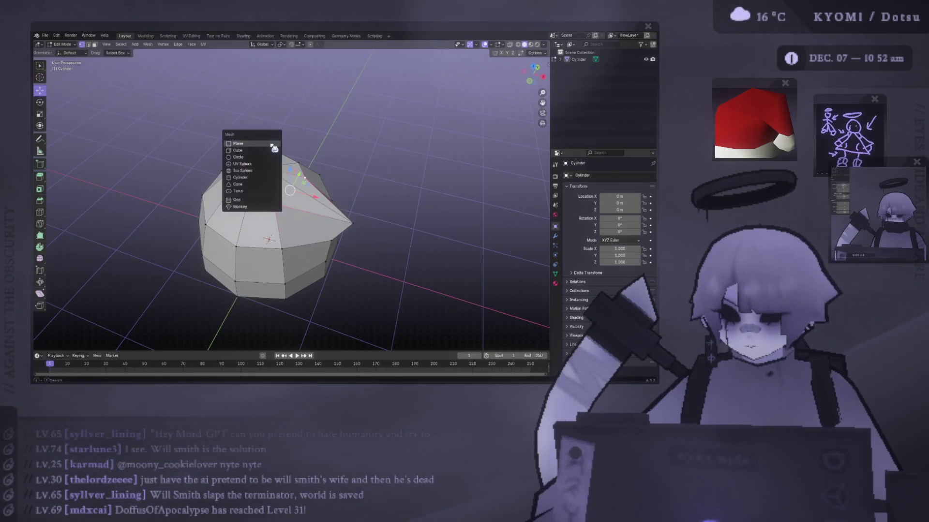
{"action": "mouse_move", "coordinate": [382, 119]}
{"action": "middle_mouse_down", "text": "alt"}
{"action": "mouse_move", "coordinate": [304, 190]}
{"action": "mouse_move", "coordinate": [323, 234]}
{"action": "middle_mouse_up", "text": "alt"}
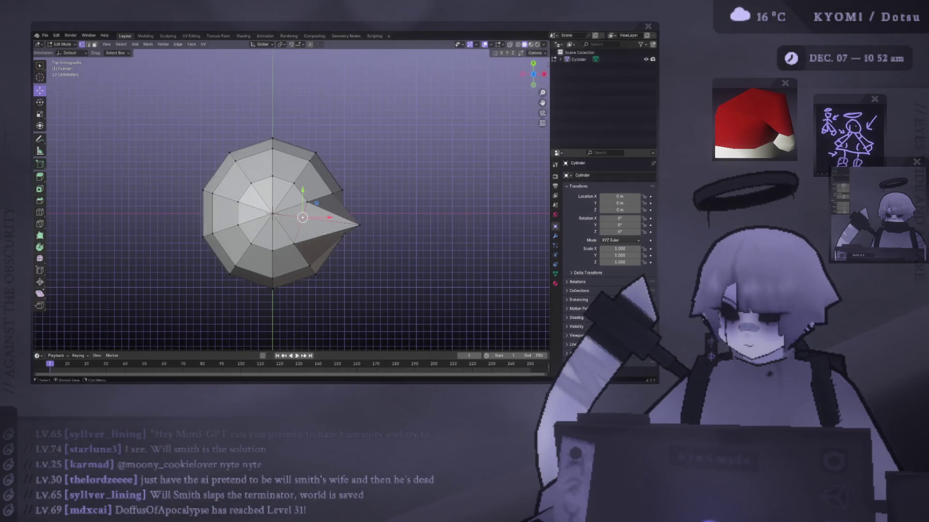
{"action": "key", "text": "g"}
{"action": "key", "text": "g"}
{"action": "left_click", "coordinate": [352, 235]}
Reposition the slid vertex, raise the right-side vertex up and right, and exit Edit Mode.
{"action": "key", "text": "g"}
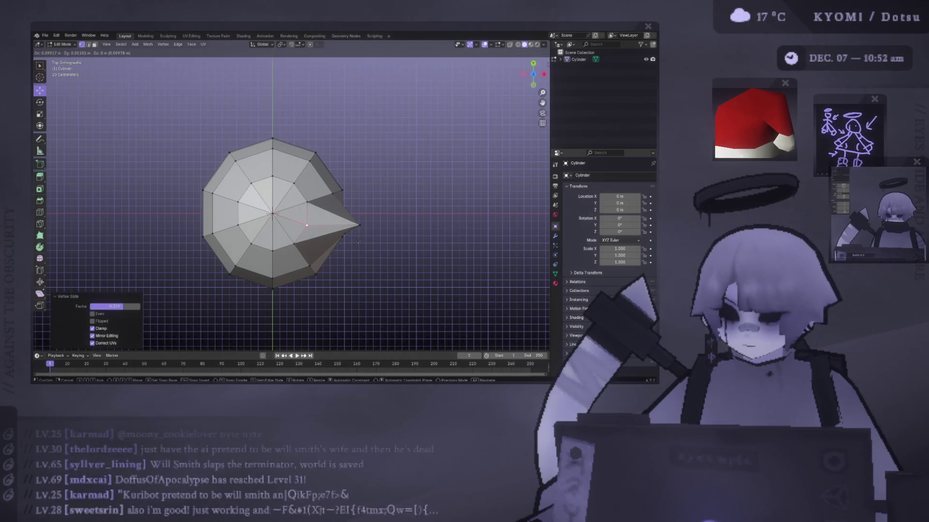
{"action": "left_click", "coordinate": [358, 241]}
{"action": "mouse_move", "coordinate": [358, 241]}
{"action": "middle_mouse_down", "text": "alt"}
{"action": "mouse_move", "coordinate": [323, 224]}
{"action": "mouse_move", "coordinate": [325, 245]}
{"action": "middle_mouse_up", "text": "alt"}
{"action": "left_click", "coordinate": [345, 218]}
{"action": "mouse_move", "coordinate": [343, 225]}
{"action": "left_mouse_down"}
{"action": "mouse_move", "coordinate": [358, 193]}
{"action": "mouse_move", "coordinate": [353, 205]}
{"action": "left_mouse_up"}
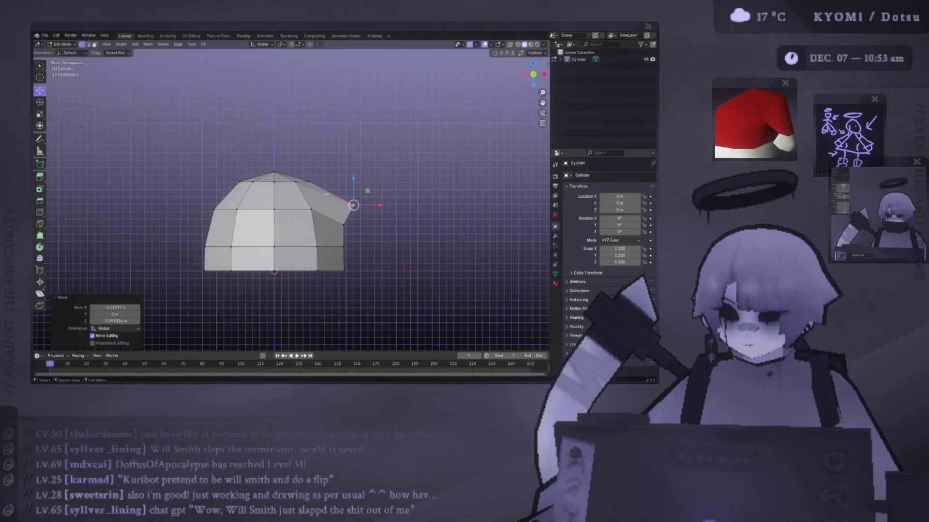
{"action": "key", "text": "Tab"}
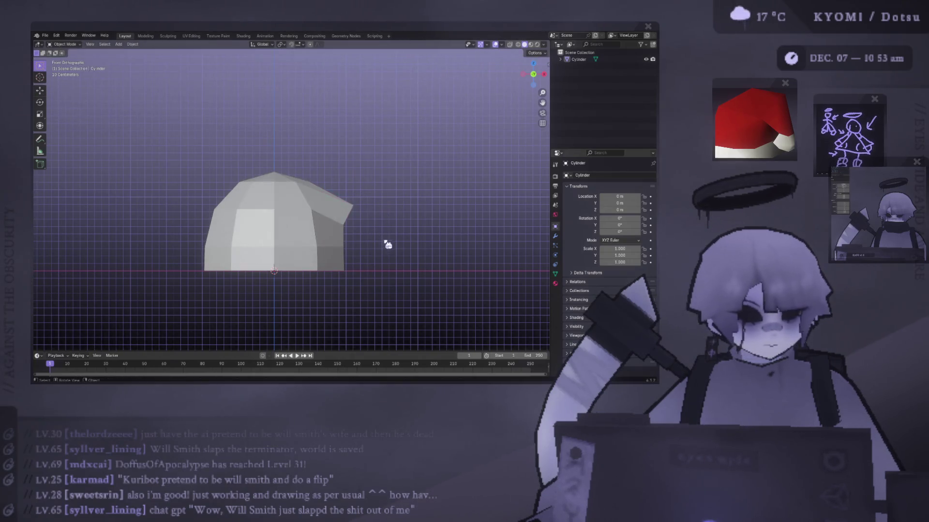
Re-enter Edit Mode and push the selected tip faces further outward to the right.
{"action": "key", "text": "Tab"}
{"action": "left_click_drag", "start_coordinate": [353, 205], "coordinate": [366, 205]}
{"action": "middle_click_drag", "start_coordinate": [366, 205], "coordinate": [322, 246]}
{"action": "middle_click_drag", "start_coordinate": [256, 238], "coordinate": [227, 232]}
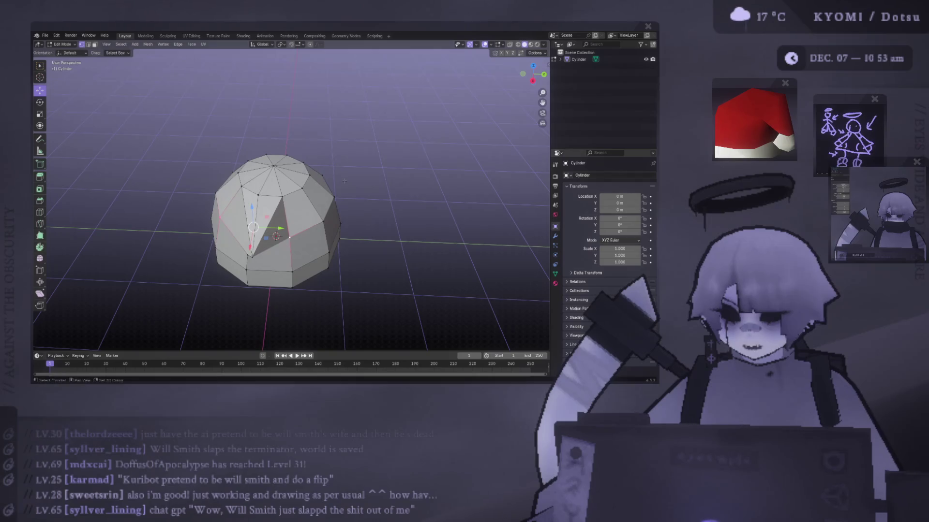
{"action": "key", "text": "x"}
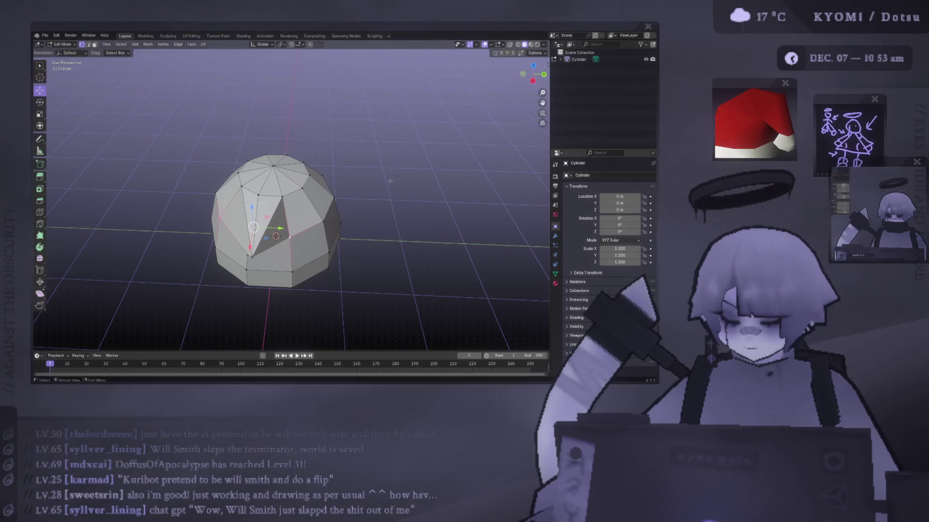
{"action": "mouse_move", "coordinate": [309, 223]}
{"action": "middle_mouse_down"}
{"action": "mouse_move", "coordinate": [269, 257]}
{"action": "mouse_move", "coordinate": [272, 240]}
{"action": "middle_mouse_up"}
{"action": "left_click_drag", "start_coordinate": [304, 237], "coordinate": [293, 239]}
{"action": "mouse_move", "coordinate": [293, 240]}
{"action": "middle_mouse_down"}
{"action": "mouse_move", "coordinate": [285, 262]}
{"action": "mouse_move", "coordinate": [291, 236]}
{"action": "middle_mouse_up"}
Pull the tip vertex further out, shift it sideways, and adjust the point in front view.
{"action": "left_click", "coordinate": [282, 255]}
{"action": "mouse_move", "coordinate": [277, 236]}
{"action": "left_mouse_down"}
{"action": "mouse_move", "coordinate": [264, 259]}
{"action": "mouse_move", "coordinate": [255, 235]}
{"action": "left_mouse_up"}
{"action": "middle_click_drag", "start_coordinate": [255, 235], "coordinate": [307, 239]}
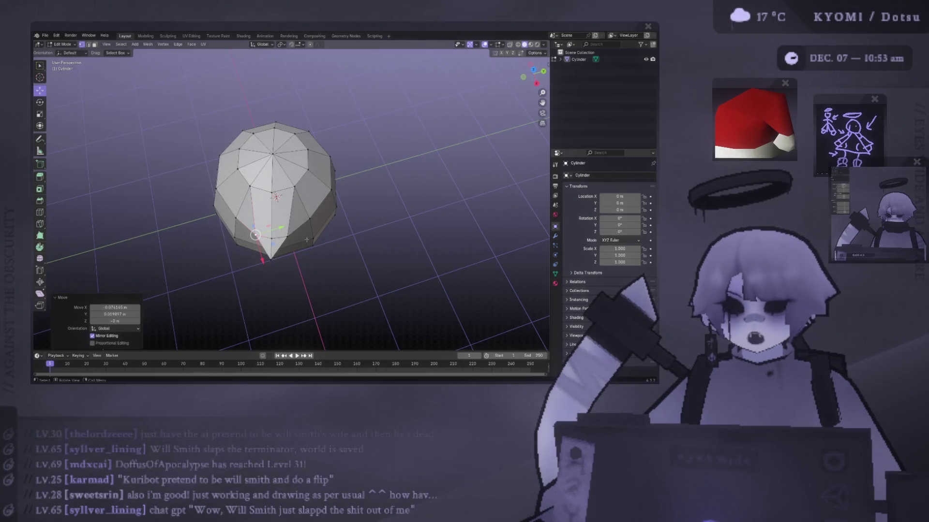
{"action": "mouse_move", "coordinate": [340, 228]}
{"action": "middle_mouse_down"}
{"action": "mouse_move", "coordinate": [319, 197]}
{"action": "mouse_move", "coordinate": [334, 202]}
{"action": "middle_mouse_up"}
{"action": "left_click", "coordinate": [334, 202], "text": "shift"}
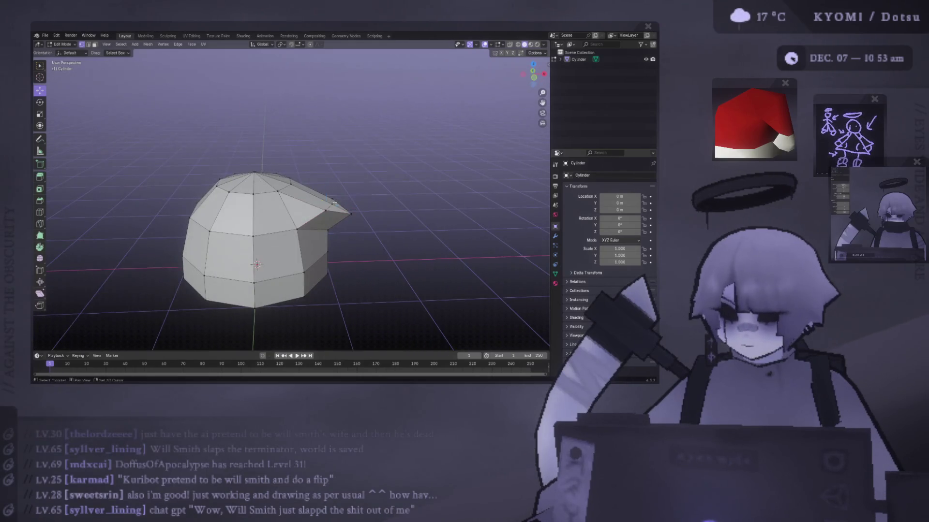
{"action": "key", "text": "KP_1"}
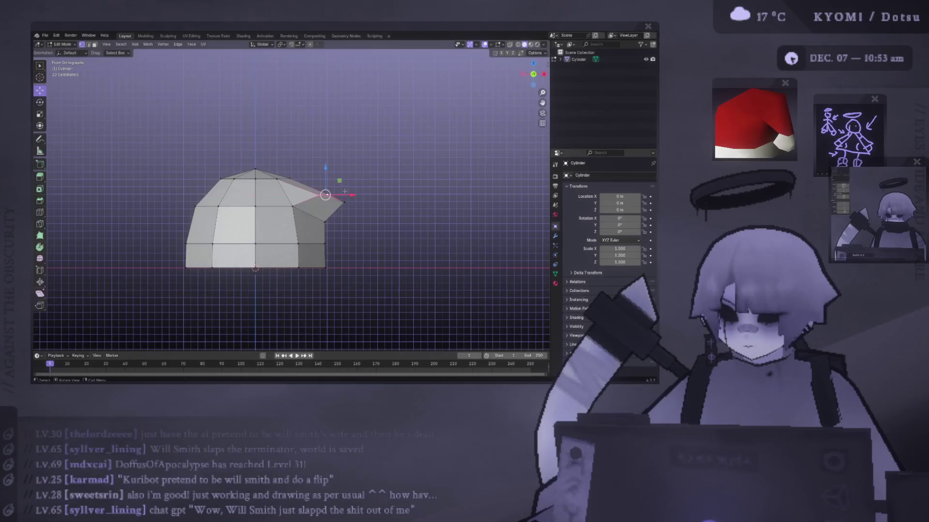
{"action": "left_click_drag", "start_coordinate": [312, 160], "coordinate": [321, 169]}
Preview the shape, then nudge the tip vertex left and along the depth axis from top view.
{"action": "key", "text": "Tab"}
{"action": "mouse_move", "coordinate": [321, 169]}
{"action": "middle_mouse_down"}
{"action": "mouse_move", "coordinate": [338, 199]}
{"action": "mouse_move", "coordinate": [361, 209]}
{"action": "mouse_move", "coordinate": [262, 253]}
{"action": "mouse_move", "coordinate": [308, 297]}
{"action": "mouse_move", "coordinate": [276, 242]}
{"action": "middle_mouse_up"}
{"action": "key", "text": "Tab"}
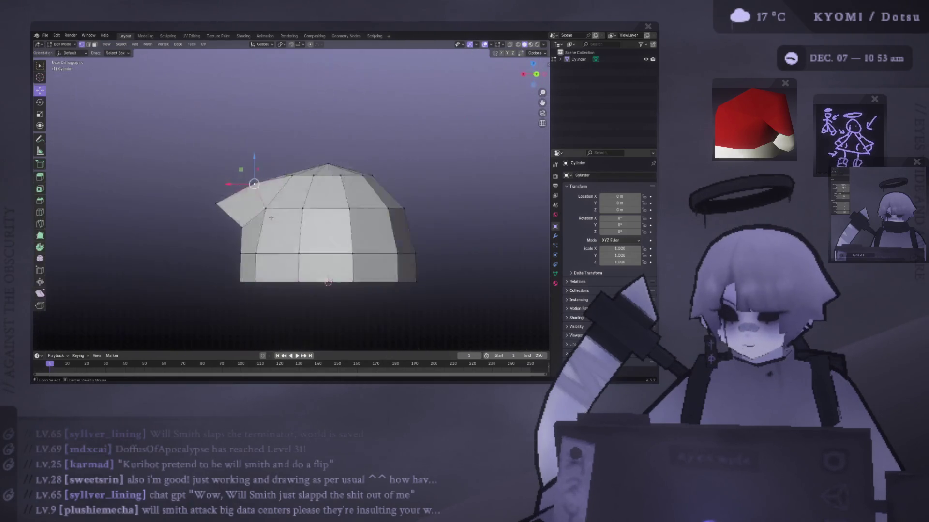
{"action": "key", "text": "KP_7"}
{"action": "left_click_drag", "start_coordinate": [286, 242], "coordinate": [284, 245]}
{"action": "middle_click_drag", "start_coordinate": [283, 245], "coordinate": [280, 273]}
{"action": "left_click_drag", "start_coordinate": [311, 280], "coordinate": [284, 277]}
{"action": "mouse_move", "coordinate": [283, 277]}
{"action": "middle_mouse_down"}
{"action": "mouse_move", "coordinate": [287, 243]}
{"action": "mouse_move", "coordinate": [309, 227]}
{"action": "middle_mouse_up"}
{"action": "left_click_drag", "start_coordinate": [308, 227], "coordinate": [298, 228]}
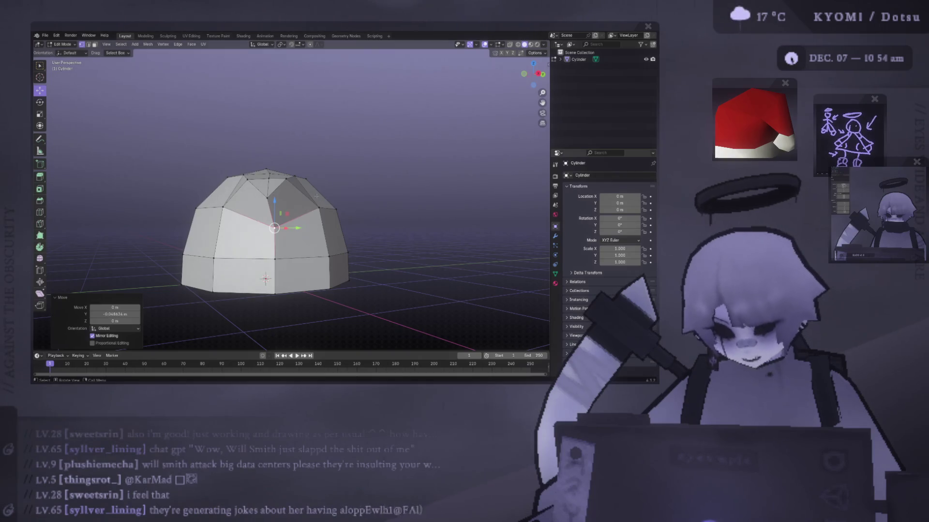
Undo the last move, lower two selected tip vertices slightly, and return to Object Mode.
{"action": "middle_click_drag", "start_coordinate": [316, 196], "coordinate": [247, 238]}
{"action": "key", "text": "ctrl+z"}
{"action": "left_click", "coordinate": [253, 231], "text": "shift"}
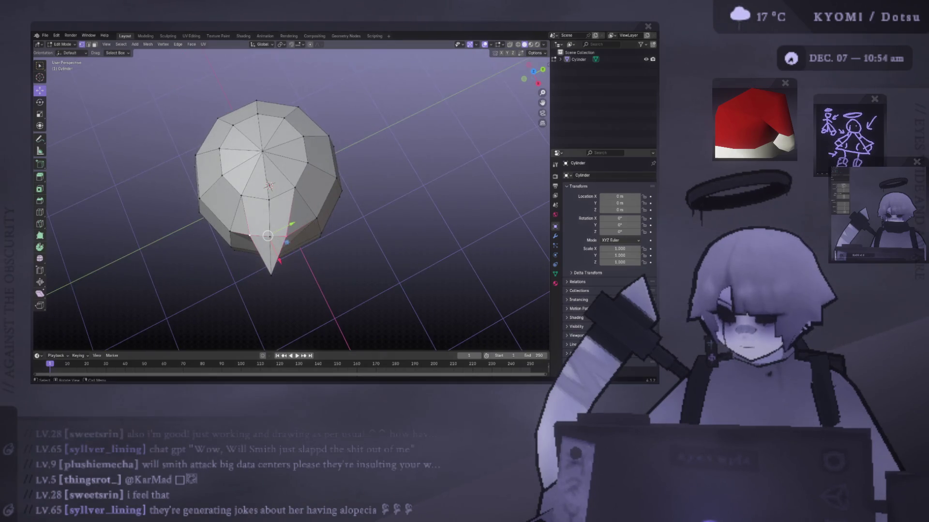
{"action": "left_click_drag", "start_coordinate": [269, 234], "coordinate": [271, 231]}
{"action": "middle_click_drag", "start_coordinate": [271, 231], "coordinate": [312, 183]}
{"action": "left_click_drag", "start_coordinate": [312, 162], "coordinate": [312, 184]}
{"action": "key", "text": "KP_1"}
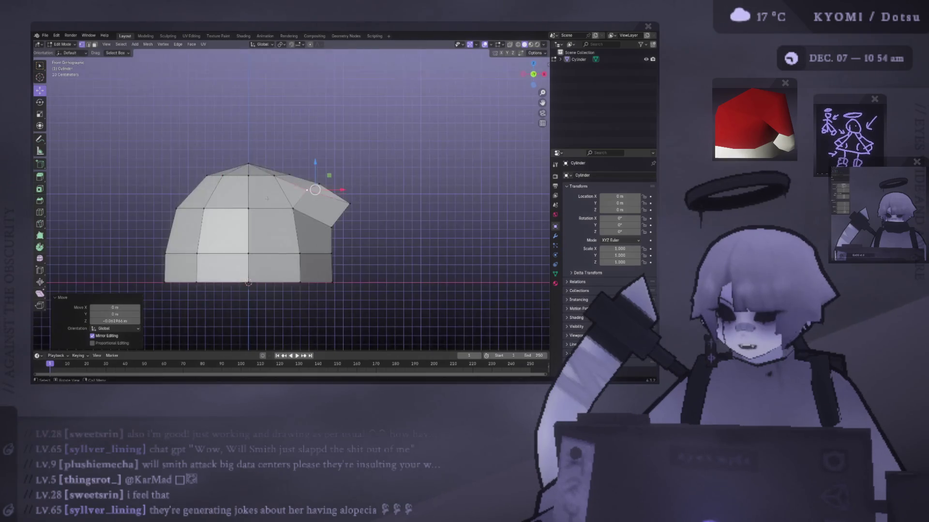
{"action": "key", "text": "Tab"}
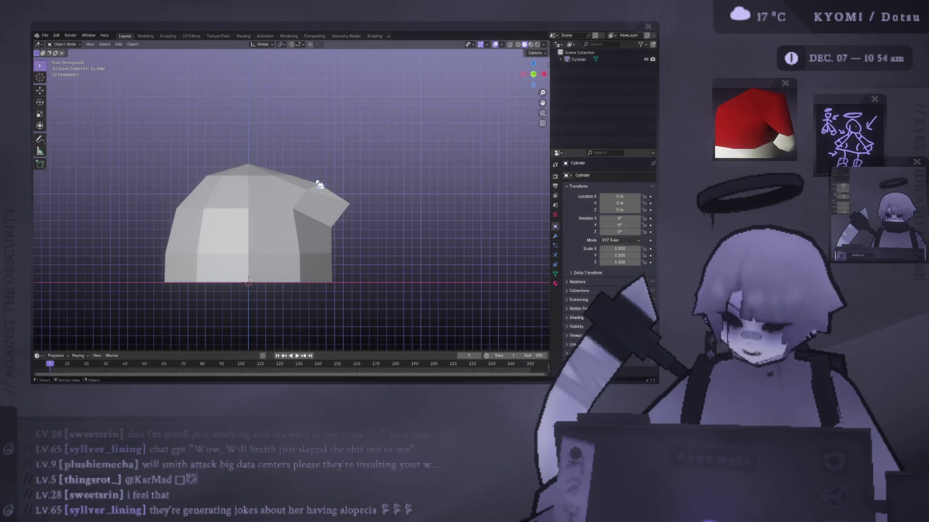
Lower the selected vertices slightly along Z, checking the result from front and angled views.
{"action": "middle_click_drag", "start_coordinate": [323, 184], "coordinate": [348, 209]}
{"action": "key", "text": "Tab"}
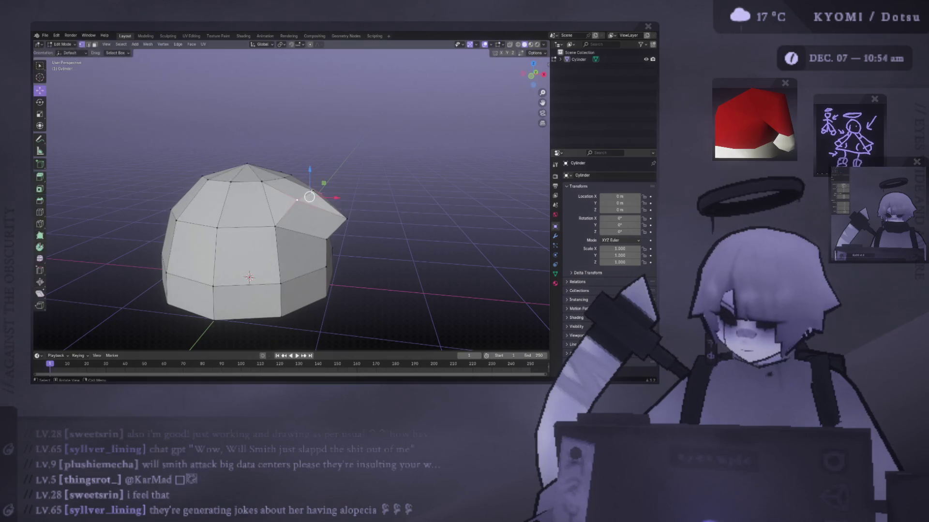
{"action": "key", "text": "KP_1"}
{"action": "left_click_drag", "start_coordinate": [322, 160], "coordinate": [321, 162]}
{"action": "left_click", "coordinate": [321, 162]}
{"action": "mouse_move", "coordinate": [321, 163]}
{"action": "middle_mouse_down"}
{"action": "mouse_move", "coordinate": [295, 183]}
{"action": "mouse_move", "coordinate": [314, 185]}
{"action": "middle_mouse_up"}
{"action": "mouse_move", "coordinate": [253, 162]}
{"action": "middle_mouse_down"}
{"action": "mouse_move", "coordinate": [290, 191]}
{"action": "mouse_move", "coordinate": [360, 198]}
{"action": "middle_mouse_up"}
{"action": "left_click_drag", "start_coordinate": [360, 198], "coordinate": [363, 208]}
{"action": "mouse_move", "coordinate": [363, 208]}
{"action": "middle_mouse_down", "text": "alt"}
{"action": "mouse_move", "coordinate": [339, 203]}
{"action": "mouse_move", "coordinate": [321, 173]}
{"action": "middle_mouse_up", "text": "alt"}
{"action": "key", "text": "g"}
{"action": "key", "text": "z"}
{"action": "left_click", "coordinate": [321, 173]}
Shift the tip vertex about 0.03 m along Y so the flap droops off the side.
{"action": "left_click", "coordinate": [348, 216]}
{"action": "key", "text": "g"}
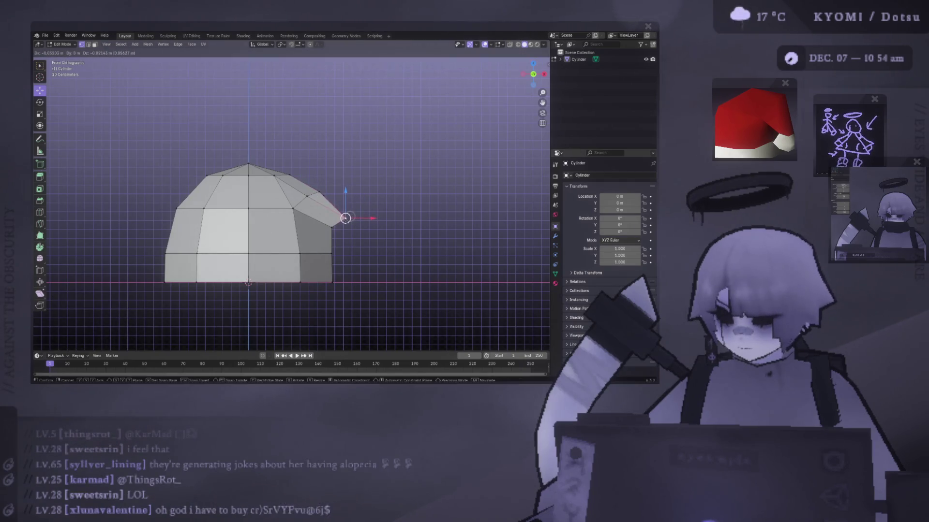
{"action": "left_click", "coordinate": [347, 220]}
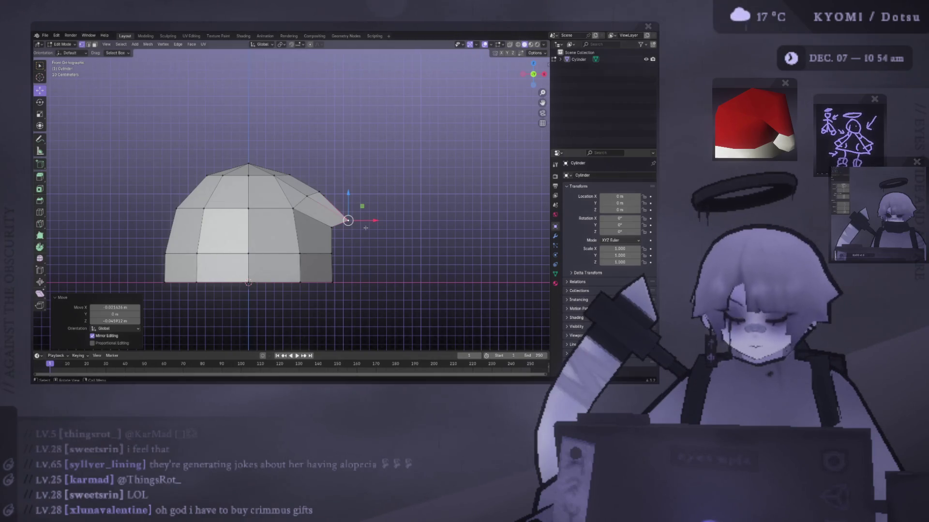
{"action": "mouse_move", "coordinate": [344, 178]}
{"action": "middle_mouse_down"}
{"action": "mouse_move", "coordinate": [287, 192]}
{"action": "mouse_move", "coordinate": [300, 271]}
{"action": "mouse_move", "coordinate": [321, 315]}
{"action": "mouse_move", "coordinate": [310, 224]}
{"action": "mouse_move", "coordinate": [290, 227]}
{"action": "mouse_move", "coordinate": [329, 227]}
{"action": "mouse_move", "coordinate": [282, 225]}
{"action": "mouse_move", "coordinate": [368, 211]}
{"action": "mouse_move", "coordinate": [298, 192]}
{"action": "mouse_move", "coordinate": [358, 195]}
{"action": "middle_mouse_up"}
{"action": "key", "text": "g"}
{"action": "key", "text": "y"}
{"action": "key", "text": "Return"}
{"action": "key", "text": "g"}
{"action": "key", "text": "y"}
{"action": "left_click", "coordinate": [298, 192]}
Check the tip from front and top views, reset the 3D cursor, and select all geometry.
{"action": "key", "text": "KP_1"}
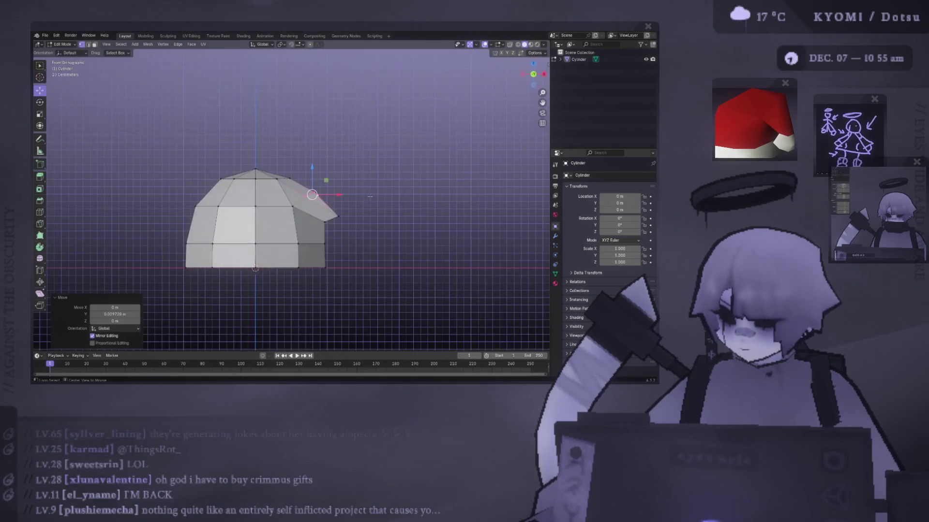
{"action": "key", "text": "KP_7"}
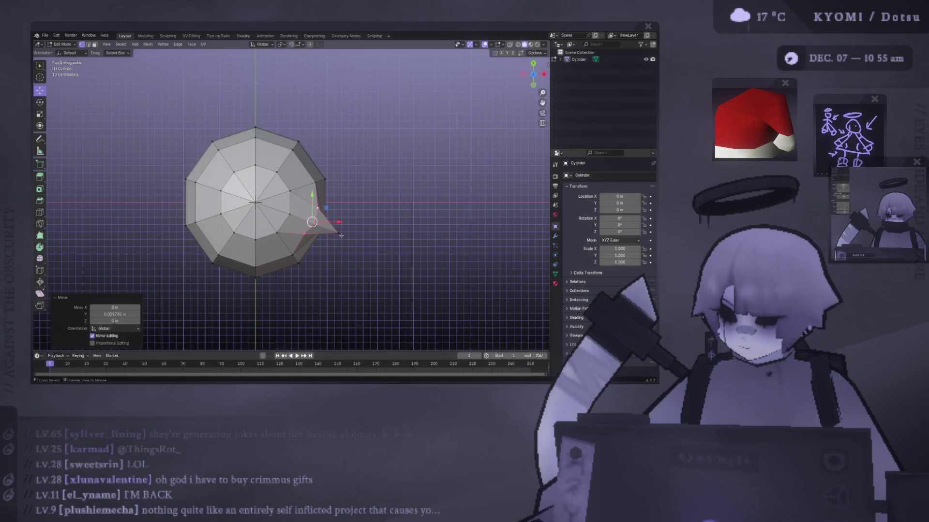
{"action": "mouse_move", "coordinate": [339, 234]}
{"action": "middle_mouse_down"}
{"action": "mouse_move", "coordinate": [274, 279]}
{"action": "mouse_move", "coordinate": [256, 234]}
{"action": "middle_mouse_up"}
{"action": "scroll", "coordinate": [264, 252], "scroll_direction": "up", "scroll_amount": 4}
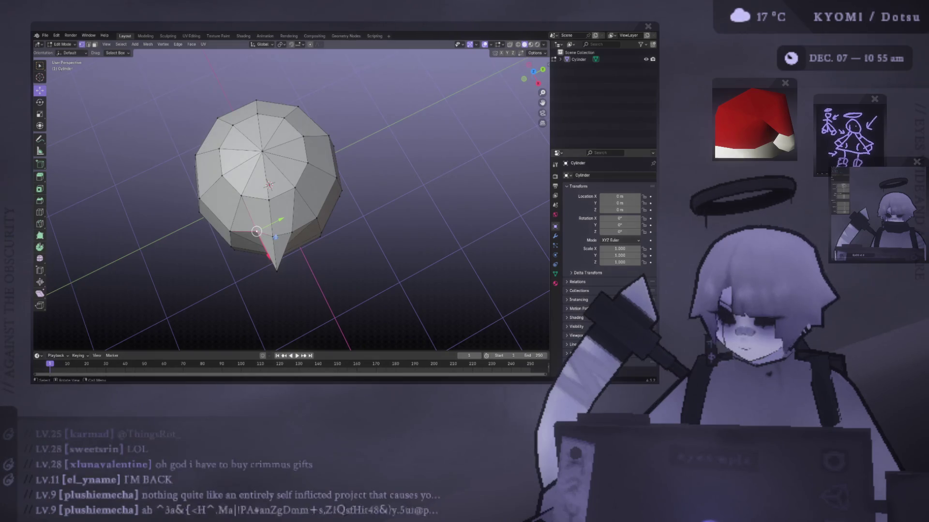
{"action": "key", "text": "shift+c"}
{"action": "key", "text": "a"}
{"action": "mouse_move", "coordinate": [278, 246]}
{"action": "middle_mouse_down"}
{"action": "mouse_move", "coordinate": [283, 239]}
{"action": "mouse_move", "coordinate": [290, 252]}
{"action": "mouse_move", "coordinate": [278, 269]}
{"action": "mouse_move", "coordinate": [297, 227]}
{"action": "middle_mouse_up"}
{"action": "key", "text": "KP_7"}
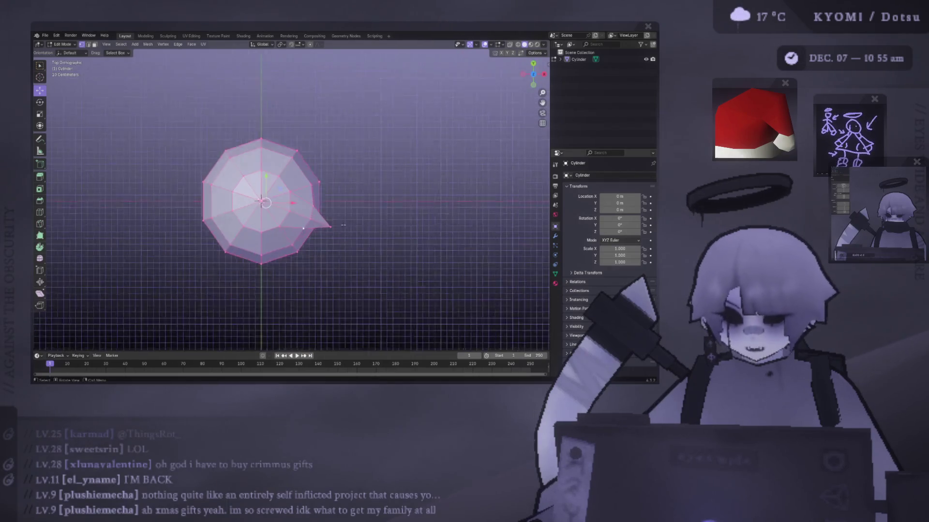
{"action": "scroll", "coordinate": [339, 222], "scroll_direction": "up", "scroll_amount": 3}
{"action": "key", "text": "r"}
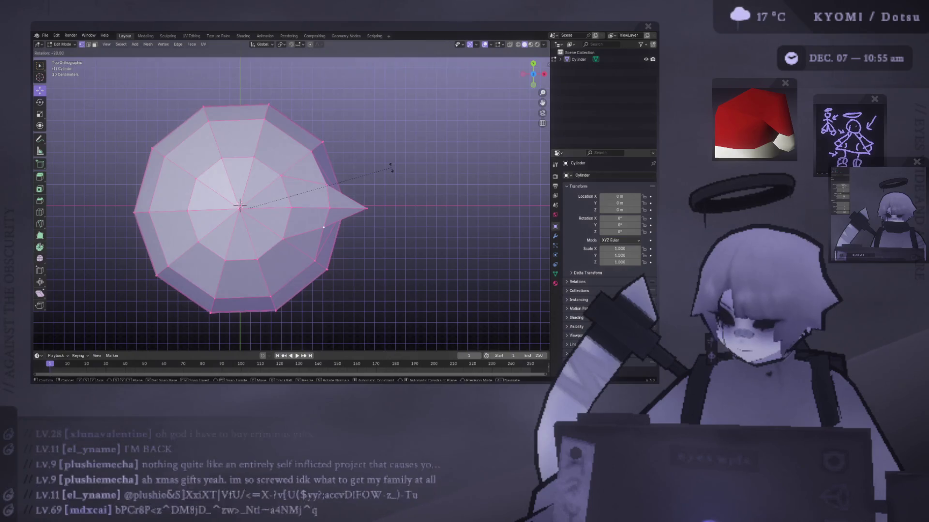
{"action": "left_click", "coordinate": [391, 166]}
{"action": "key", "text": "shift+r"}
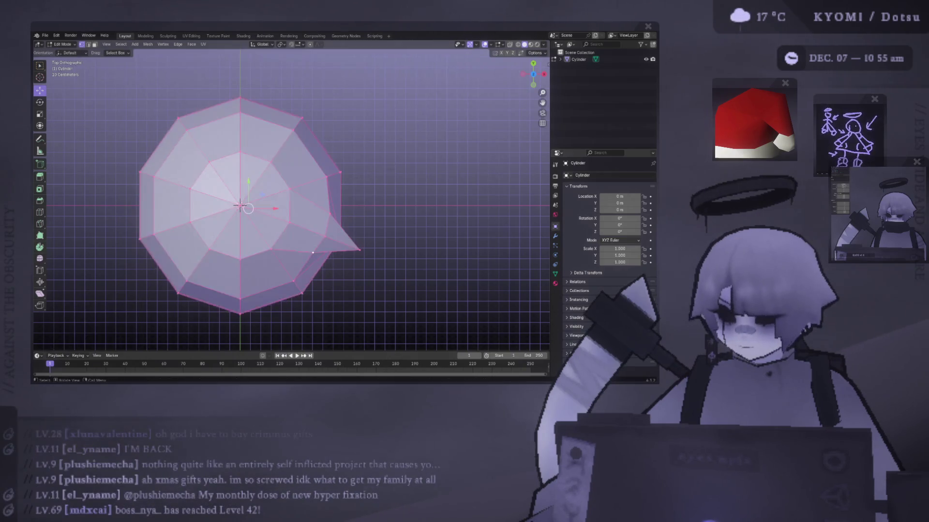
{"action": "type", "text": "rx"}
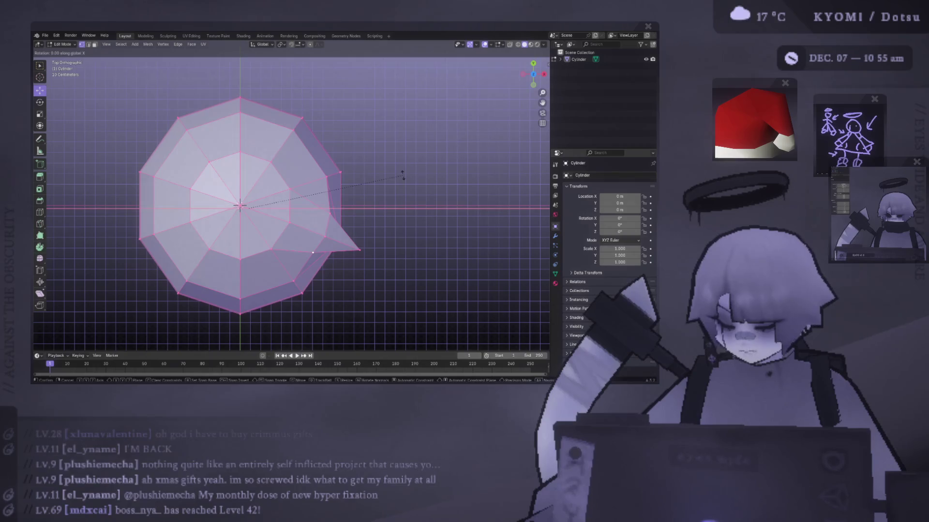
{"action": "type", "text": "45"}
{"action": "key", "text": "BackSpace"}
{"action": "key", "text": "BackSpace"}
{"action": "type", "text": "z"}
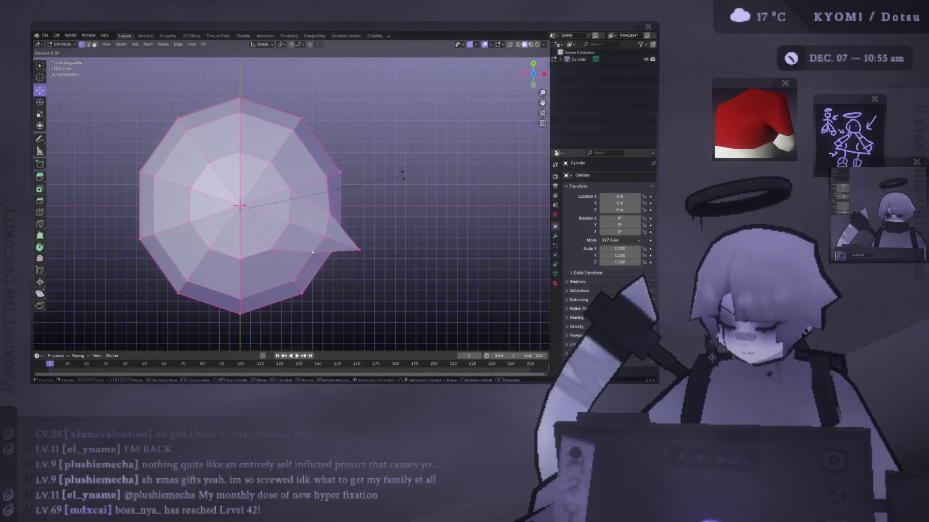
{"action": "type", "text": "45"}
{"action": "key", "text": "Escape"}
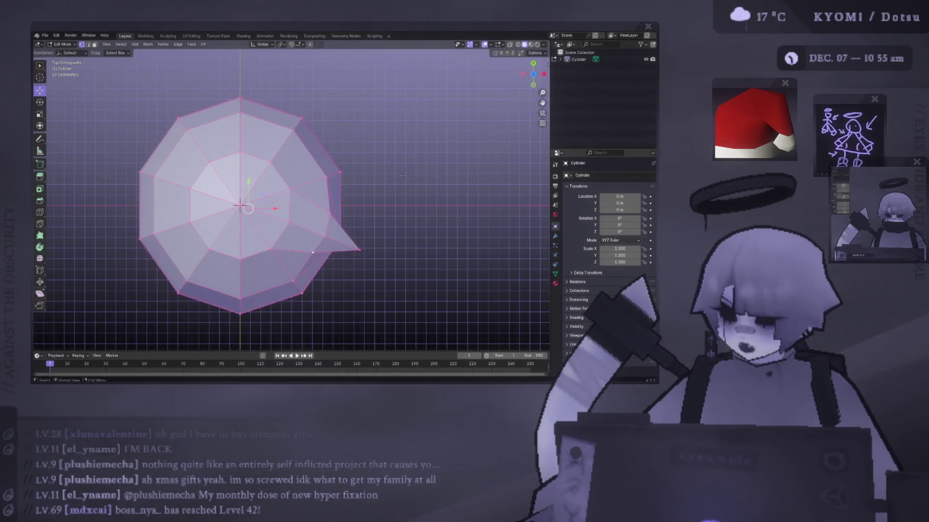
{"action": "type", "text": "ry"}
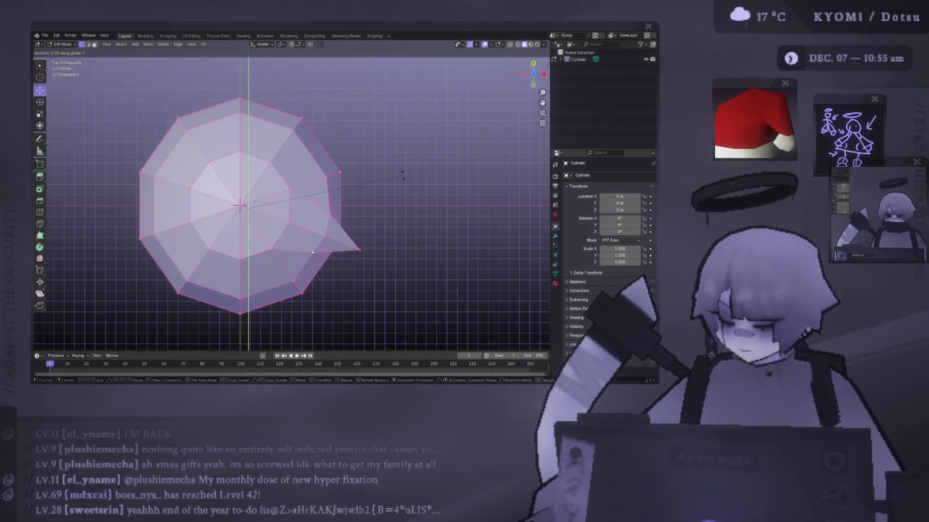
{"action": "type", "text": "45"}
{"action": "key", "text": "Return"}
{"action": "key", "text": "ctrl+z"}
{"action": "type", "text": "rx"}
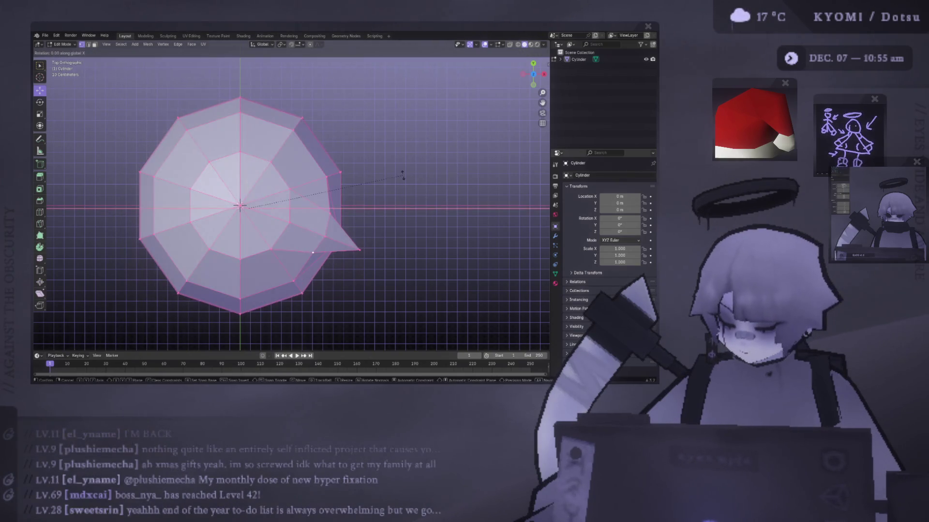
{"action": "type", "text": "45"}
{"action": "key", "text": "Escape"}
{"action": "type", "text": "r"}
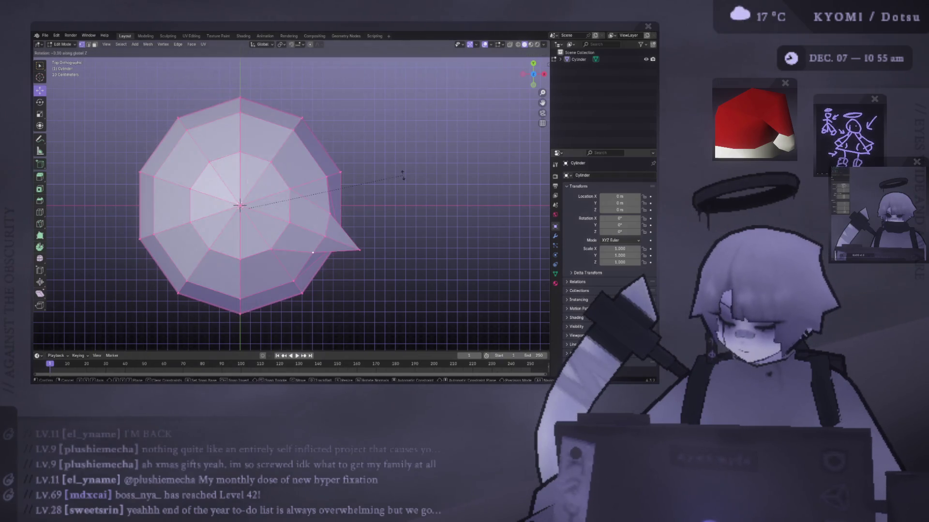
{"action": "type", "text": "z45"}
{"action": "key", "text": "Return"}
{"action": "key", "text": "ctrl+z"}
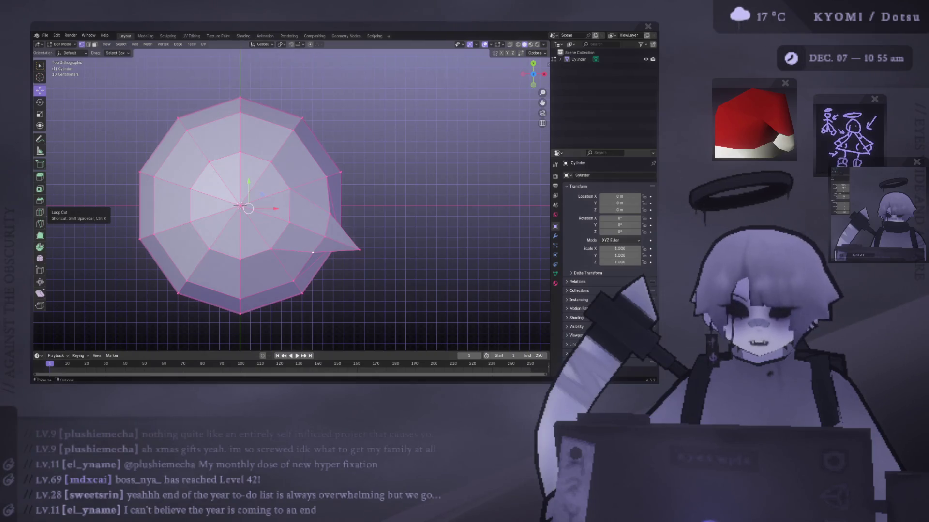
Try nudging and rotating the spike's tip vertex, then undo both attempts.
{"action": "middle_click_drag", "start_coordinate": [313, 252], "coordinate": [290, 232]}
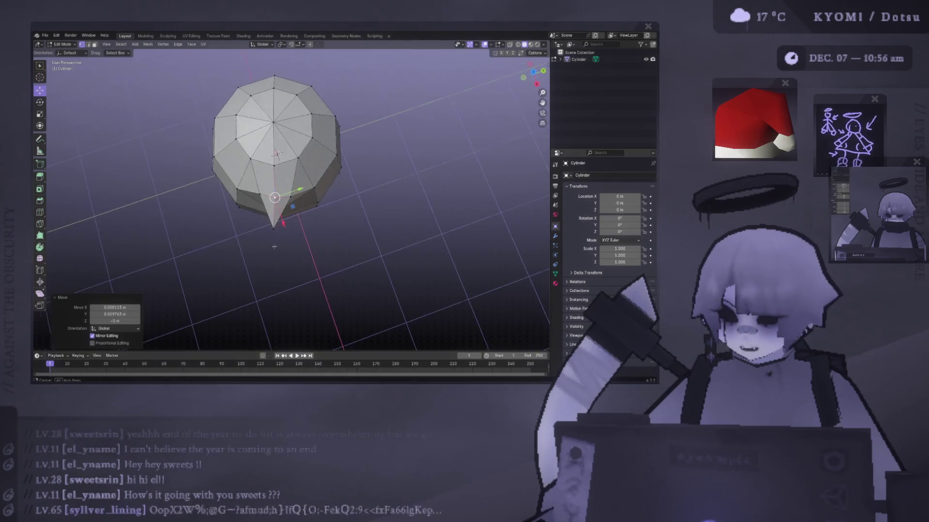
{"action": "left_click", "coordinate": [275, 228]}
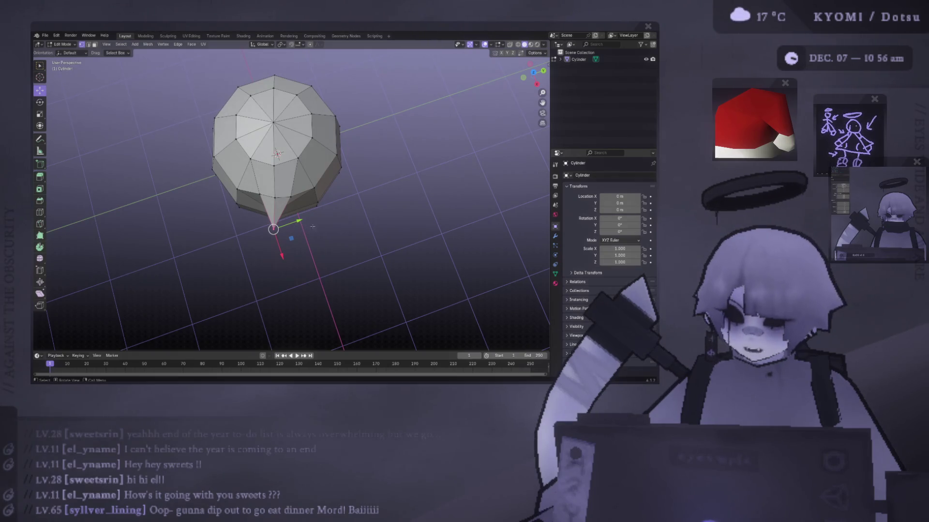
{"action": "left_click_drag", "start_coordinate": [292, 239], "coordinate": [296, 233]}
{"action": "middle_click_drag", "start_coordinate": [296, 233], "coordinate": [367, 165]}
{"action": "key", "text": "ctrl+z"}
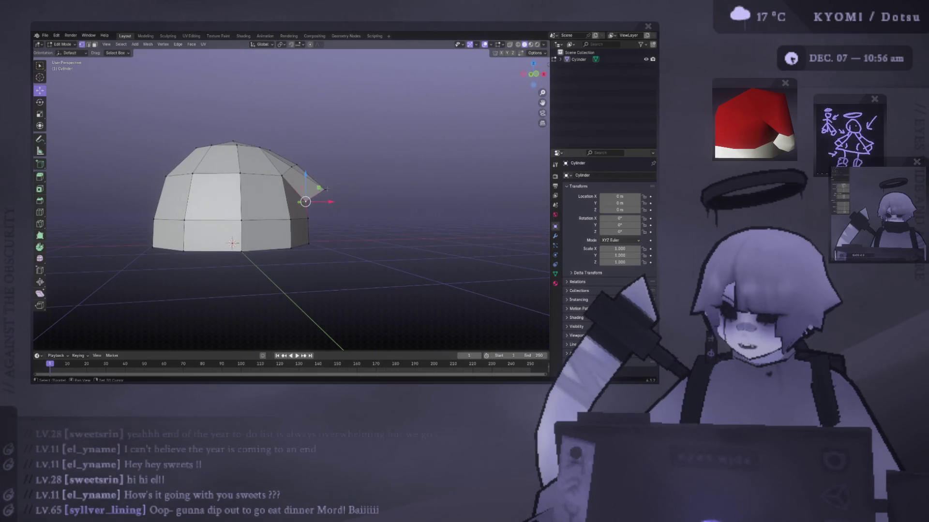
{"action": "key", "text": "r"}
{"action": "key", "text": "Return"}
{"action": "mouse_move", "coordinate": [367, 164]}
{"action": "middle_mouse_down"}
{"action": "mouse_move", "coordinate": [362, 183]}
{"action": "mouse_move", "coordinate": [328, 174]}
{"action": "mouse_move", "coordinate": [396, 189]}
{"action": "mouse_move", "coordinate": [349, 188]}
{"action": "middle_mouse_up"}
{"action": "key", "text": "ctrl+z"}
Try moving the spike vertex again, then cancel and undo the move.
{"action": "key", "text": "g"}
{"action": "left_click", "coordinate": [399, 190]}
{"action": "key", "text": "g"}
{"action": "right_click", "coordinate": [382, 185]}
{"action": "key", "text": "ctrl+z"}
{"action": "mouse_move", "coordinate": [267, 216]}
{"action": "middle_mouse_down"}
{"action": "mouse_move", "coordinate": [278, 161]}
{"action": "mouse_move", "coordinate": [280, 184]}
{"action": "middle_mouse_up"}
{"action": "scroll", "coordinate": [280, 184], "scroll_direction": "down", "scroll_amount": 6}
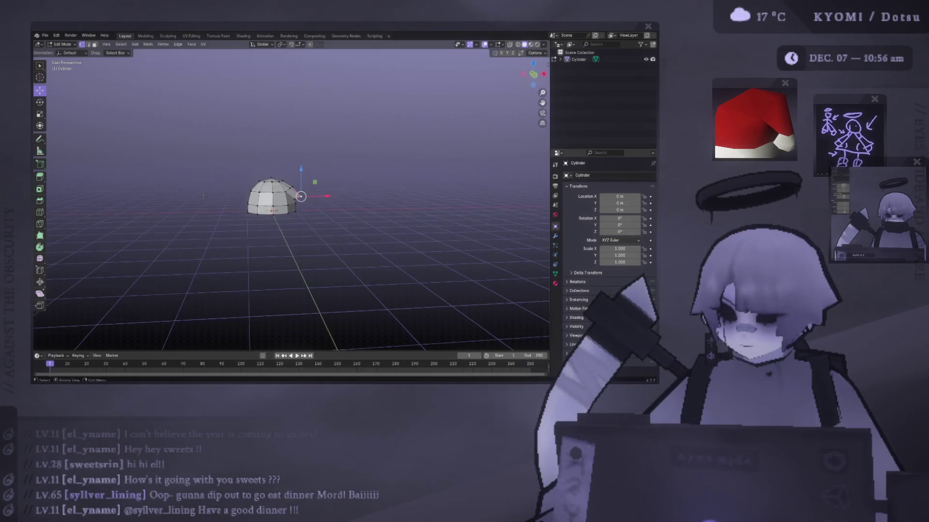
Scale the hat's selected geometry by 1.197 for a fuller dome, then return to Object Mode.
{"action": "key", "text": "Tab"}
{"action": "mouse_move", "coordinate": [209, 201]}
{"action": "middle_mouse_down"}
{"action": "mouse_move", "coordinate": [203, 296]}
{"action": "mouse_move", "coordinate": [224, 275]}
{"action": "mouse_move", "coordinate": [135, 197]}
{"action": "mouse_move", "coordinate": [151, 231]}
{"action": "mouse_move", "coordinate": [159, 228]}
{"action": "middle_mouse_up"}
{"action": "scroll", "coordinate": [159, 227], "scroll_direction": "up", "scroll_amount": 5}
{"action": "mouse_move", "coordinate": [290, 194]}
{"action": "middle_mouse_down"}
{"action": "mouse_move", "coordinate": [332, 228]}
{"action": "mouse_move", "coordinate": [277, 188]}
{"action": "middle_mouse_up"}
{"action": "key", "text": "Tab"}
{"action": "key", "text": "s"}
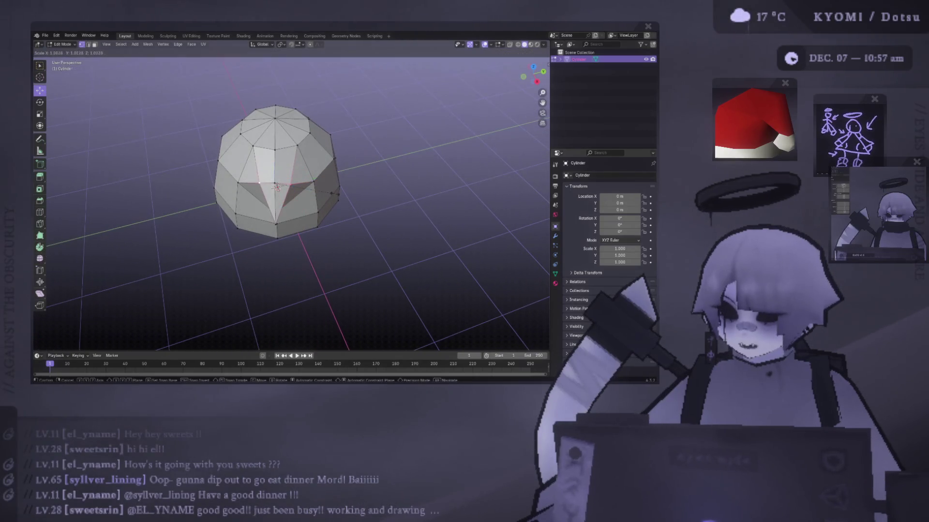
{"action": "left_click", "coordinate": [345, 195]}
{"action": "middle_click_drag", "start_coordinate": [344, 195], "coordinate": [357, 158]}
{"action": "mouse_move", "coordinate": [360, 133]}
{"action": "middle_mouse_down"}
{"action": "mouse_move", "coordinate": [348, 155]}
{"action": "mouse_move", "coordinate": [362, 195]}
{"action": "mouse_move", "coordinate": [361, 169]}
{"action": "middle_mouse_up"}
{"action": "key", "text": "Tab"}
{"action": "left_click", "coordinate": [362, 195]}
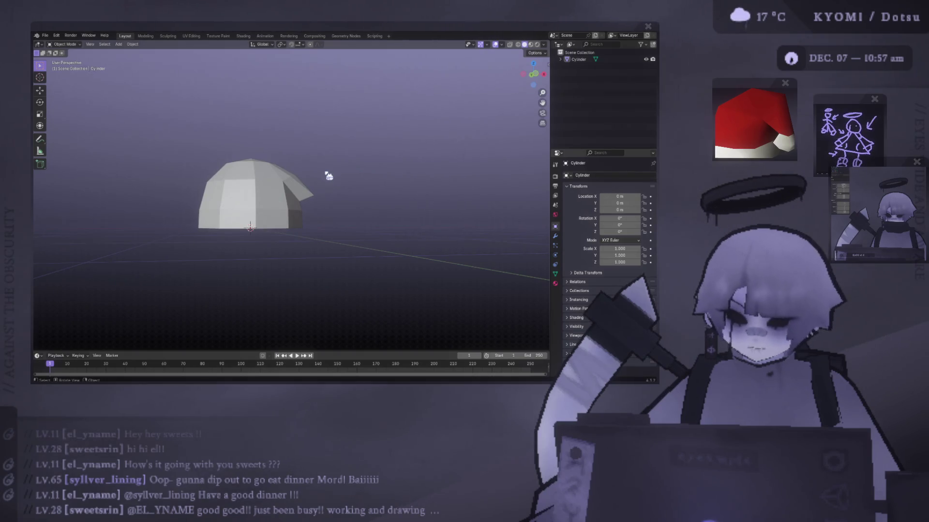
Reselect the Cylinder in Edit Mode, reposition the flap vertex, and bring up the Add menu.
{"action": "scroll", "coordinate": [328, 176], "scroll_direction": "up", "scroll_amount": 3}
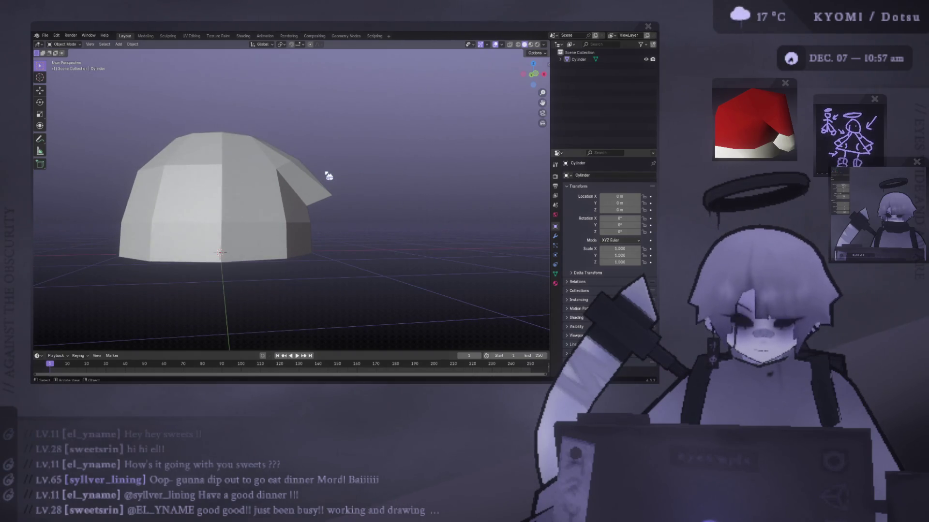
{"action": "mouse_move", "coordinate": [330, 173]}
{"action": "middle_mouse_down"}
{"action": "mouse_move", "coordinate": [311, 211]}
{"action": "mouse_move", "coordinate": [327, 201]}
{"action": "mouse_move", "coordinate": [285, 179]}
{"action": "middle_mouse_up"}
{"action": "left_click", "coordinate": [328, 201]}
{"action": "key", "text": "Tab"}
{"action": "left_click", "coordinate": [305, 195]}
{"action": "left_click", "coordinate": [135, 44]}
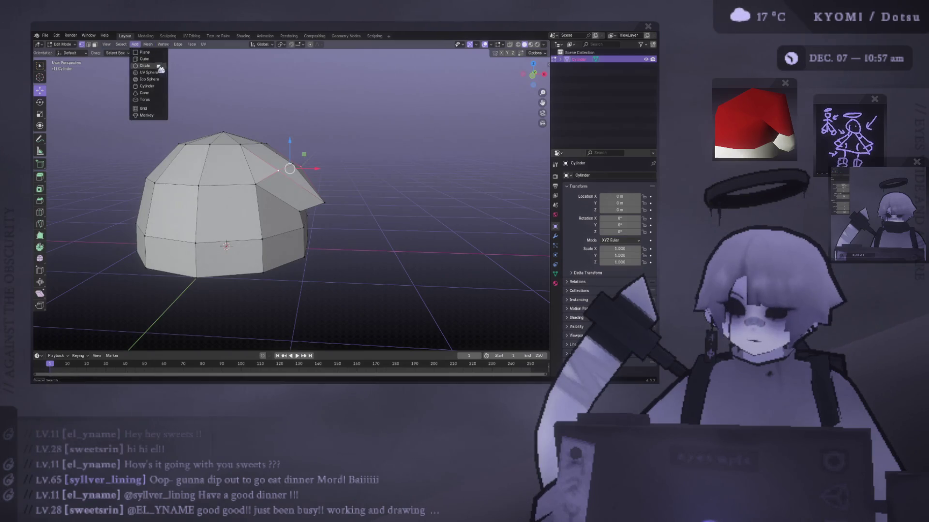
Add a cube for the pom-pom, subdivide it, and round it into a ball with smoothness 1.
{"action": "left_click", "coordinate": [155, 59]}
{"action": "scroll", "coordinate": [242, 209], "scroll_direction": "down", "scroll_amount": 4}
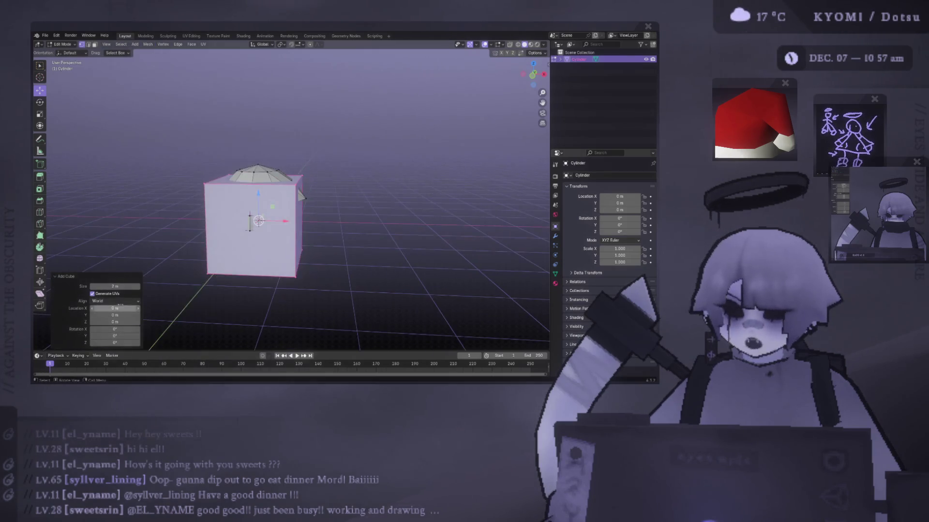
{"action": "right_click", "coordinate": [255, 175]}
{"action": "left_click", "coordinate": [255, 175]}
{"action": "left_click", "coordinate": [115, 306]}
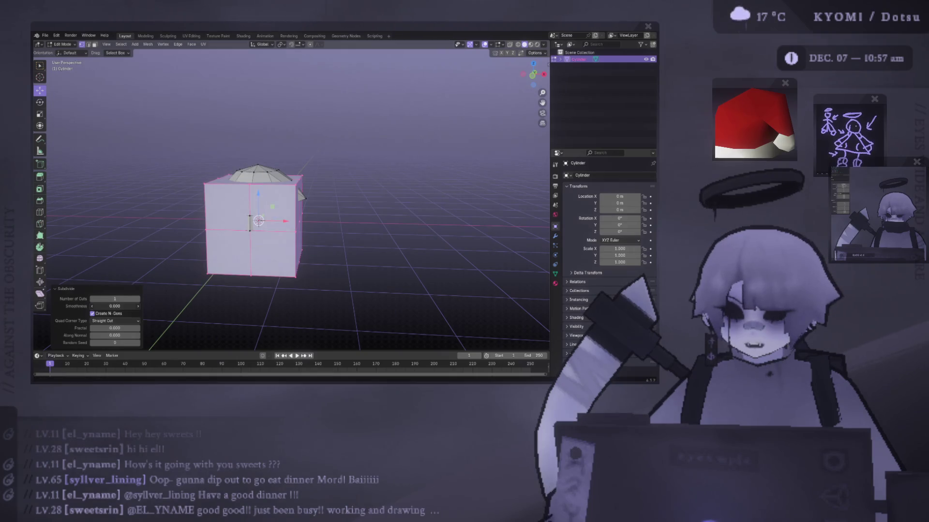
{"action": "type", "text": "1"}
{"action": "key", "text": "Return"}
Resize the ball, check it in wireframe, and move it toward the tip in top view.
{"action": "key", "text": "s"}
{"action": "left_click", "coordinate": [217, 254]}
{"action": "key", "text": "z"}
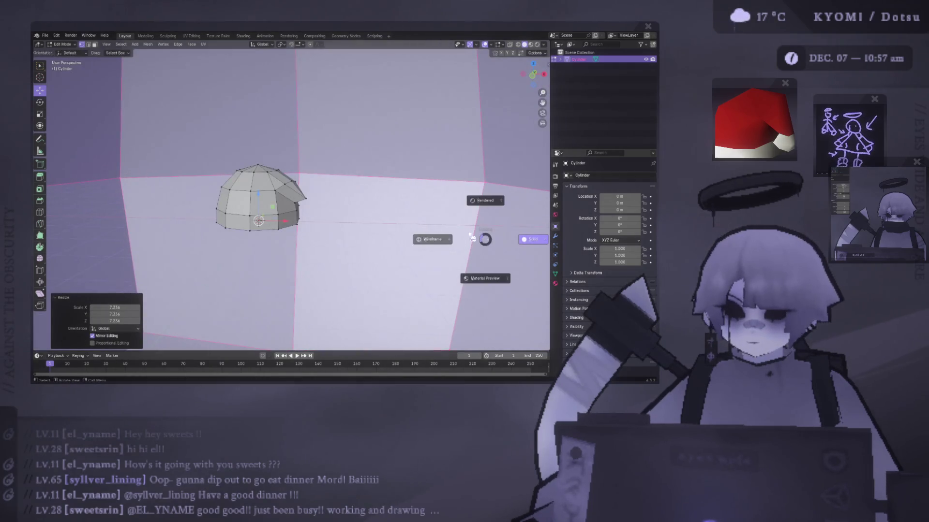
{"action": "left_click", "coordinate": [442, 240]}
{"action": "key", "text": "shift+z"}
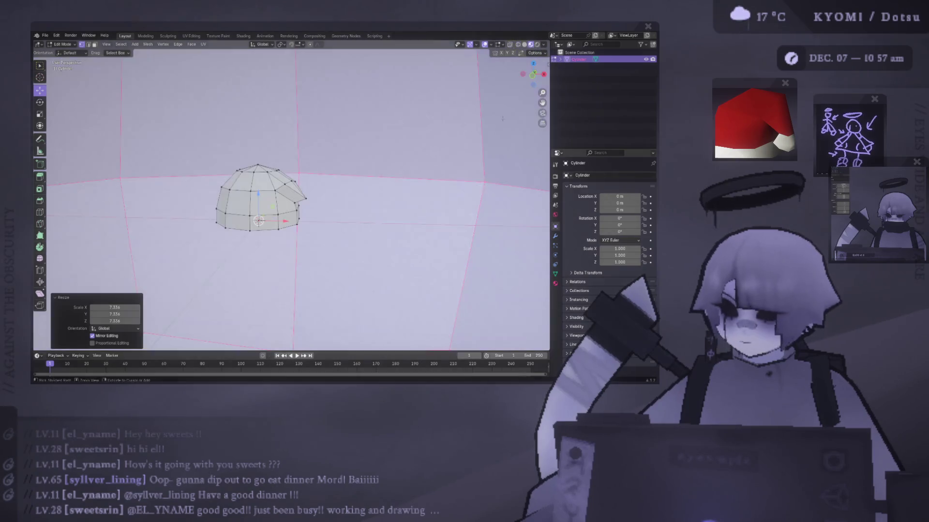
{"action": "key", "text": "s"}
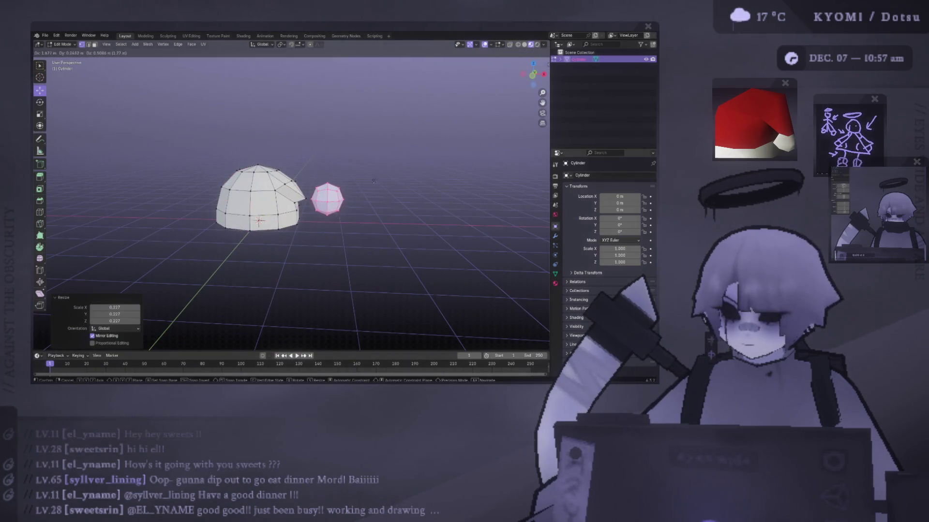
{"action": "key", "text": "KP_7"}
{"action": "key", "text": "g"}
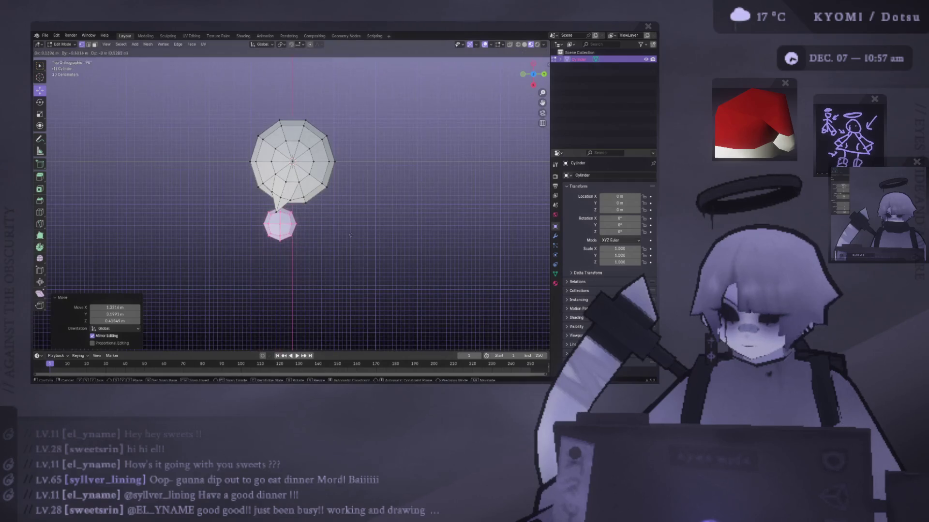
{"action": "left_click", "coordinate": [347, 230]}
Shrink the pom-pom to 0.227 and place it at the hat's tip, checking from the front.
{"action": "middle_click_drag", "start_coordinate": [348, 230], "coordinate": [382, 170]}
{"action": "key", "text": "s"}
{"action": "left_click", "coordinate": [382, 164]}
{"action": "key", "text": "g"}
{"action": "left_click", "coordinate": [393, 152]}
{"action": "key", "text": "Tab"}
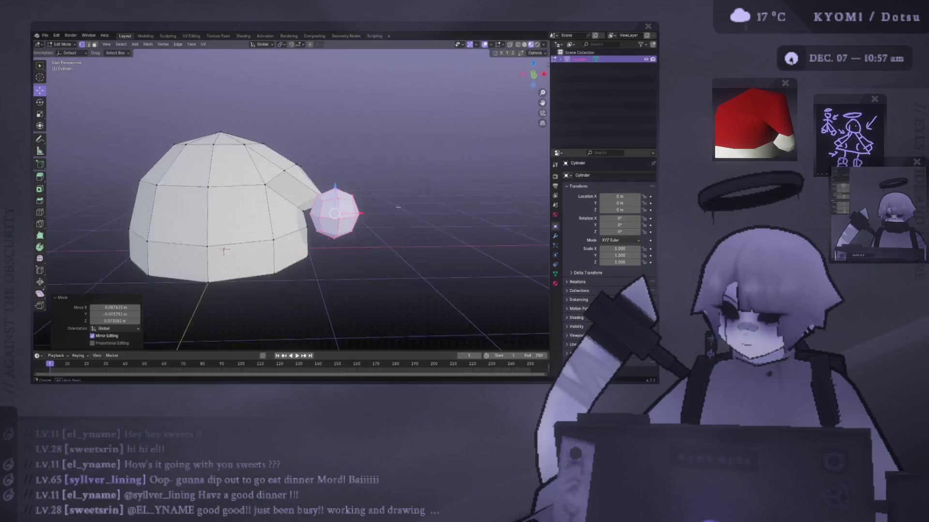
{"action": "key", "text": "KP_1"}
{"action": "scroll", "coordinate": [169, 206], "scroll_direction": "down", "scroll_amount": 5}
{"action": "scroll", "coordinate": [173, 208], "scroll_direction": "up", "scroll_amount": 3}
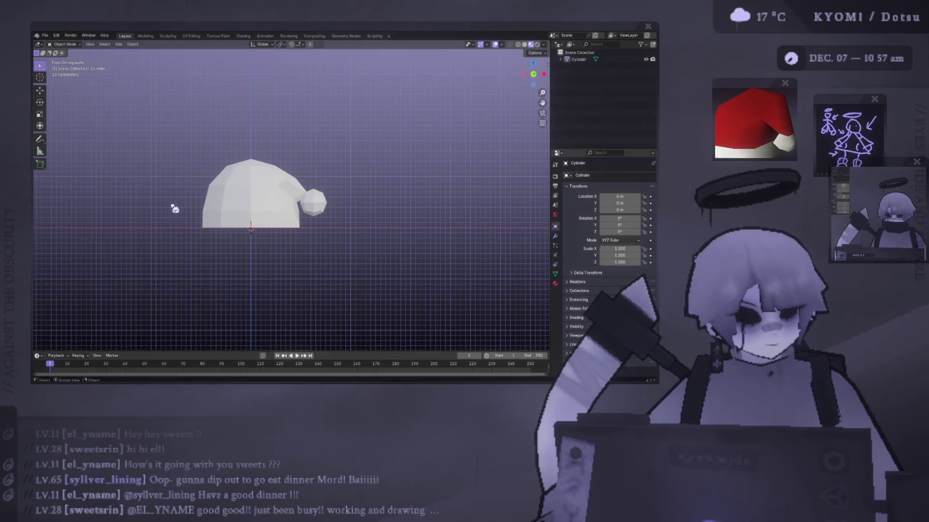
Select the hat's tip vertex, raise it along Z, and rotate it.
{"action": "middle_click_drag", "start_coordinate": [296, 145], "coordinate": [268, 156]}
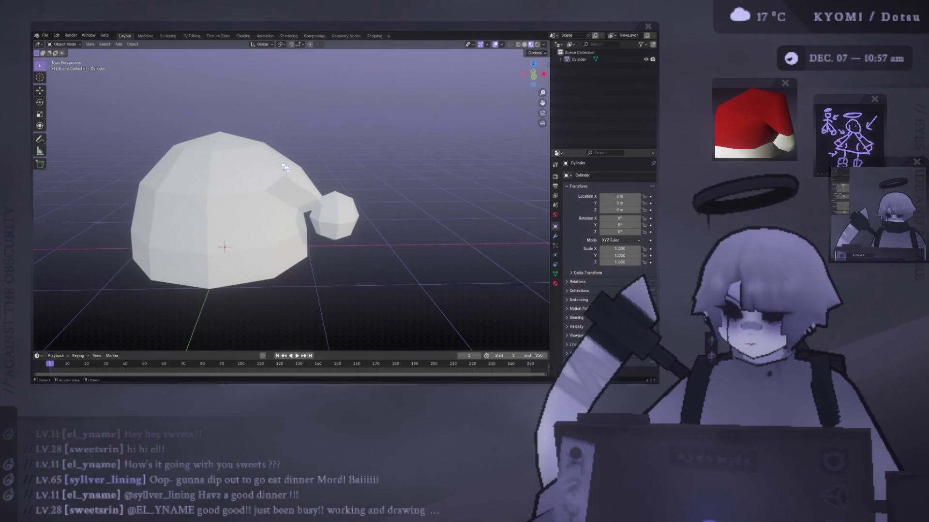
{"action": "key", "text": "Tab"}
{"action": "left_click", "coordinate": [269, 156]}
{"action": "middle_click_drag", "start_coordinate": [289, 172], "coordinate": [278, 140], "text": "alt"}
{"action": "key", "text": "g"}
{"action": "key", "text": "z"}
{"action": "left_click", "coordinate": [276, 127]}
{"action": "key", "text": "KP_1"}
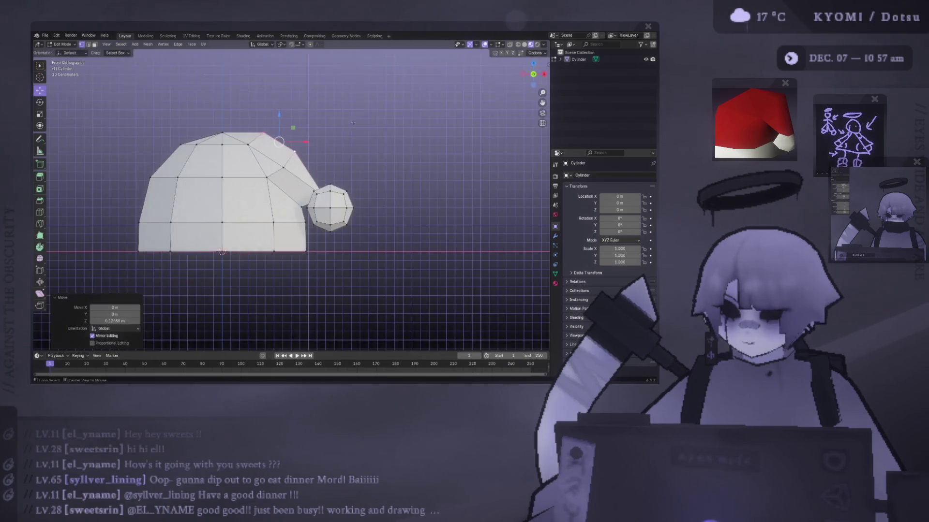
{"action": "key", "text": "r"}
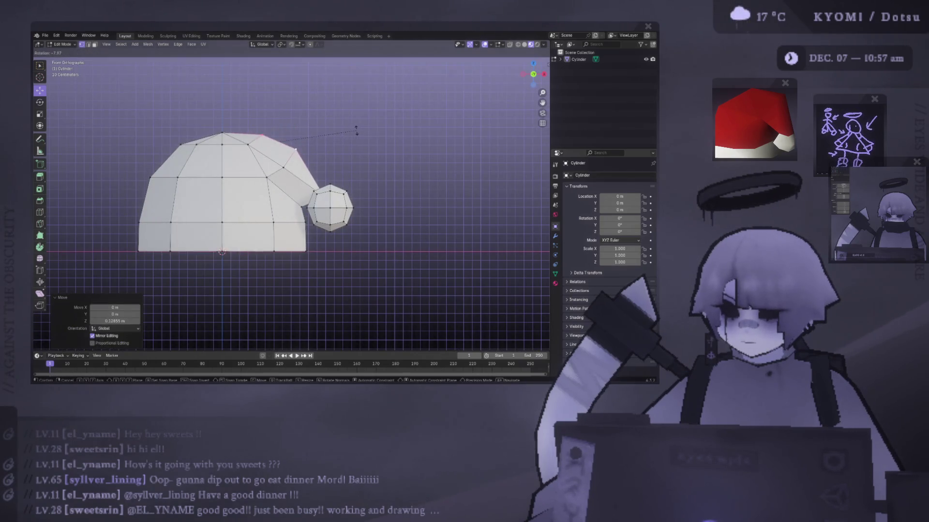
{"action": "left_click", "coordinate": [357, 128]}
{"action": "key", "text": "Tab"}
Move the tip vertices up on Z, enlarge them by 1.243, then lower them about 0.0086 m.
{"action": "mouse_move", "coordinate": [358, 141]}
{"action": "middle_mouse_down"}
{"action": "mouse_move", "coordinate": [355, 157]}
{"action": "mouse_move", "coordinate": [243, 204]}
{"action": "mouse_move", "coordinate": [261, 176]}
{"action": "mouse_move", "coordinate": [334, 164]}
{"action": "middle_mouse_up"}
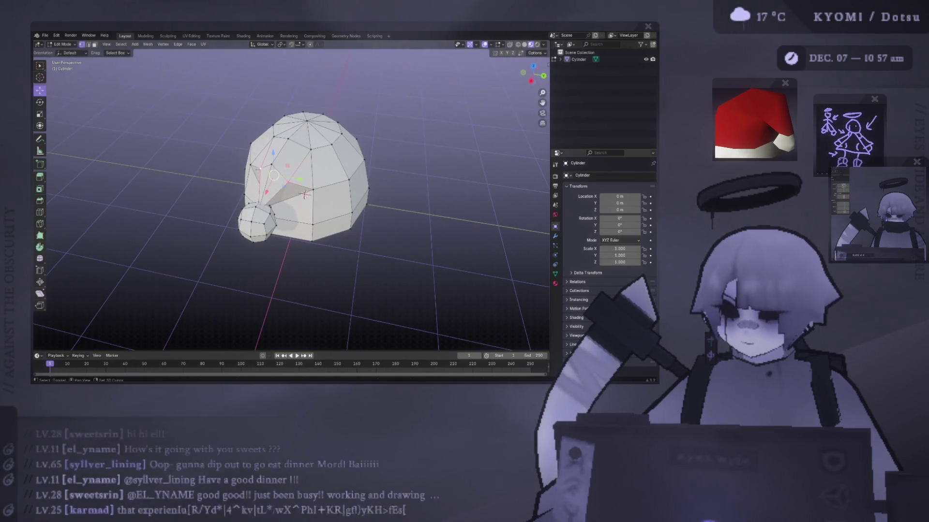
{"action": "key", "text": "KP_5"}
{"action": "key", "text": "Tab"}
{"action": "key", "text": "KP_1"}
{"action": "key", "text": "g"}
{"action": "key", "text": "z"}
{"action": "left_click", "coordinate": [334, 155]}
{"action": "key", "text": "KP_3"}
{"action": "key", "text": "s"}
{"action": "left_click", "coordinate": [368, 153]}
{"action": "middle_click_drag", "start_coordinate": [368, 153], "coordinate": [279, 137]}
{"action": "key", "text": "g"}
{"action": "key", "text": "z"}
{"action": "left_click", "coordinate": [279, 137]}
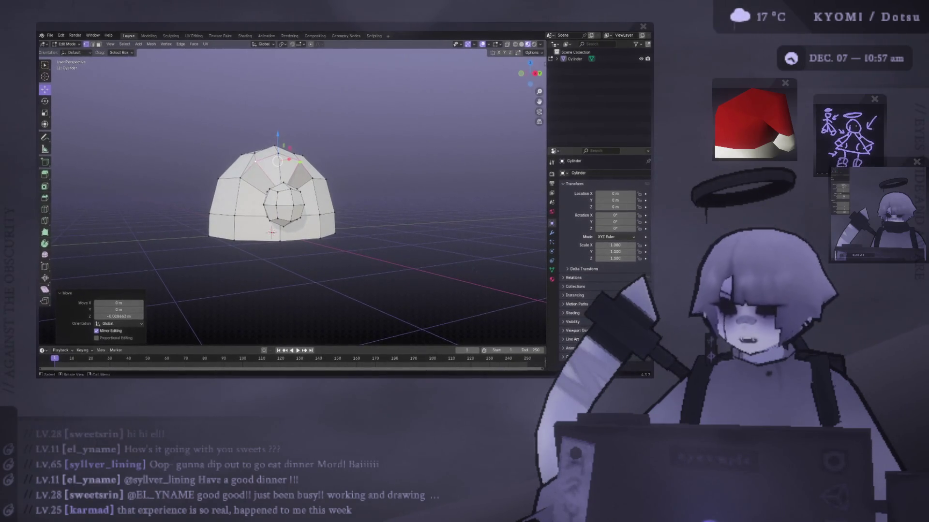
Adjust the tip vertex's height along Z in front view, then return to Object Mode.
{"action": "middle_click_drag", "start_coordinate": [318, 199], "coordinate": [371, 221]}
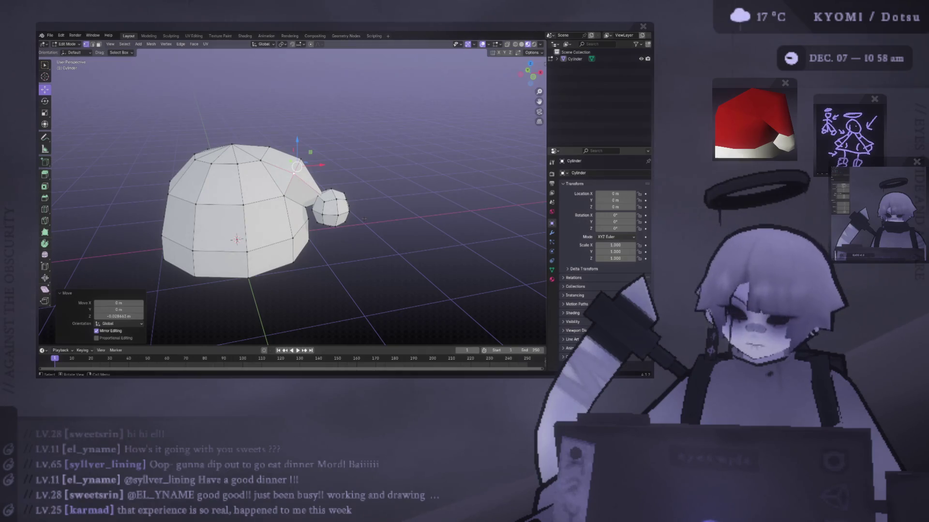
{"action": "mouse_move", "coordinate": [364, 219]}
{"action": "middle_mouse_down"}
{"action": "mouse_move", "coordinate": [329, 220]}
{"action": "mouse_move", "coordinate": [344, 220]}
{"action": "middle_mouse_up"}
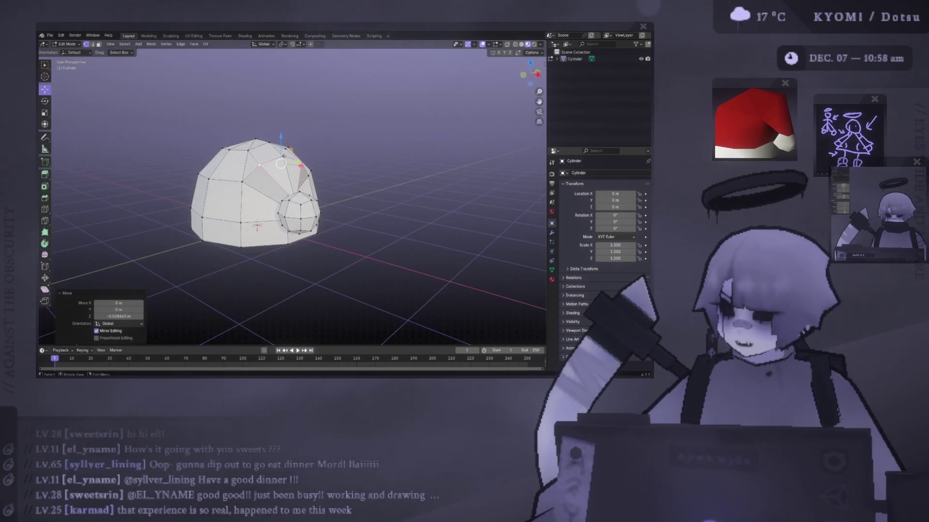
{"action": "key", "text": "KP_3"}
{"action": "key", "text": "KP_1"}
{"action": "left_click_drag", "start_coordinate": [294, 138], "coordinate": [294, 141]}
{"action": "key", "text": "Tab"}
{"action": "mouse_move", "coordinate": [290, 145]}
{"action": "middle_mouse_down"}
{"action": "mouse_move", "coordinate": [281, 180]}
{"action": "mouse_move", "coordinate": [274, 168]}
{"action": "middle_mouse_up"}
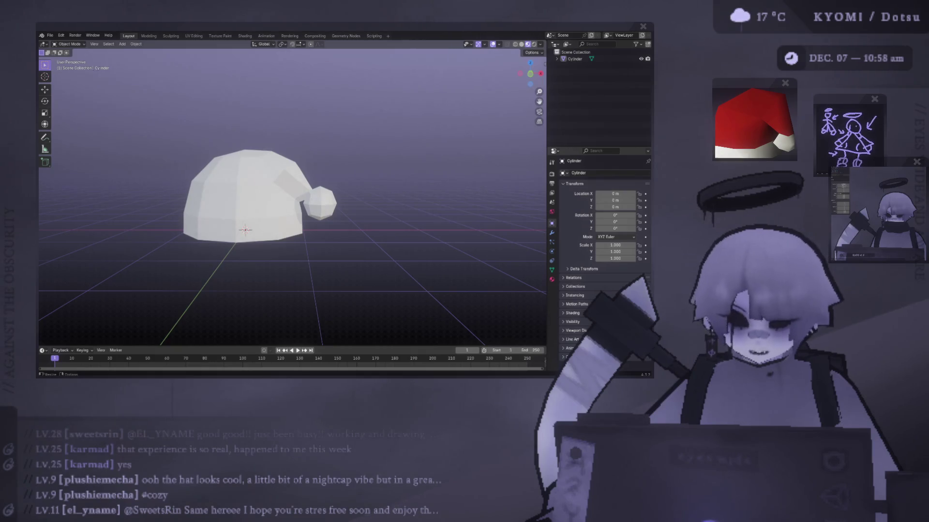
In the hat's Edit Mode, scale the selection to 0.973 and rotate it 1.14°.
{"action": "mouse_move", "coordinate": [238, 209]}
{"action": "middle_mouse_down"}
{"action": "mouse_move", "coordinate": [210, 204]}
{"action": "mouse_move", "coordinate": [268, 205]}
{"action": "mouse_move", "coordinate": [326, 142]}
{"action": "mouse_move", "coordinate": [290, 150]}
{"action": "mouse_move", "coordinate": [385, 172]}
{"action": "mouse_move", "coordinate": [349, 163]}
{"action": "mouse_move", "coordinate": [410, 139]}
{"action": "mouse_move", "coordinate": [295, 196]}
{"action": "middle_mouse_up"}
{"action": "left_click", "coordinate": [211, 203]}
{"action": "key", "text": "Tab"}
{"action": "key", "text": "s"}
{"action": "left_click", "coordinate": [368, 170]}
{"action": "key", "text": "r"}
{"action": "left_click", "coordinate": [382, 152]}
Add the tip's end vertex to the selection and merge the vertices At Last.
{"action": "left_click", "coordinate": [309, 202]}
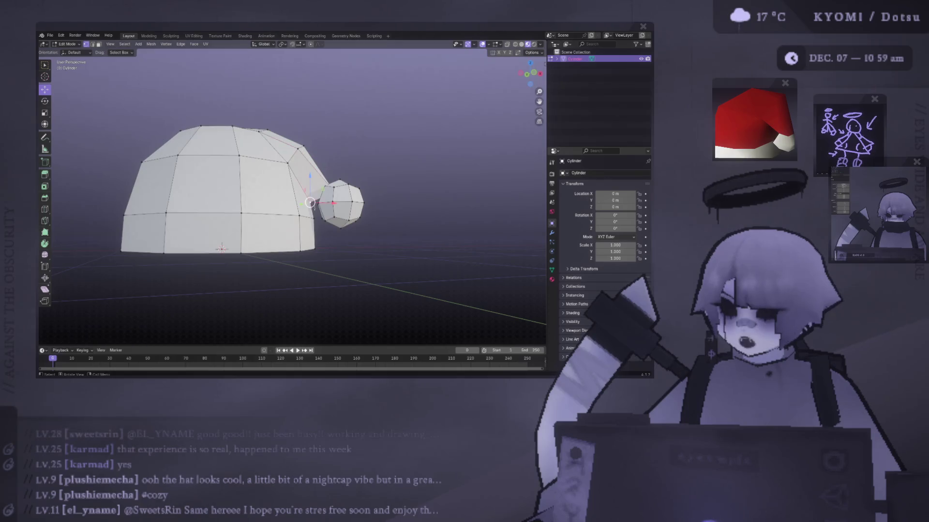
{"action": "key", "text": "KP_1"}
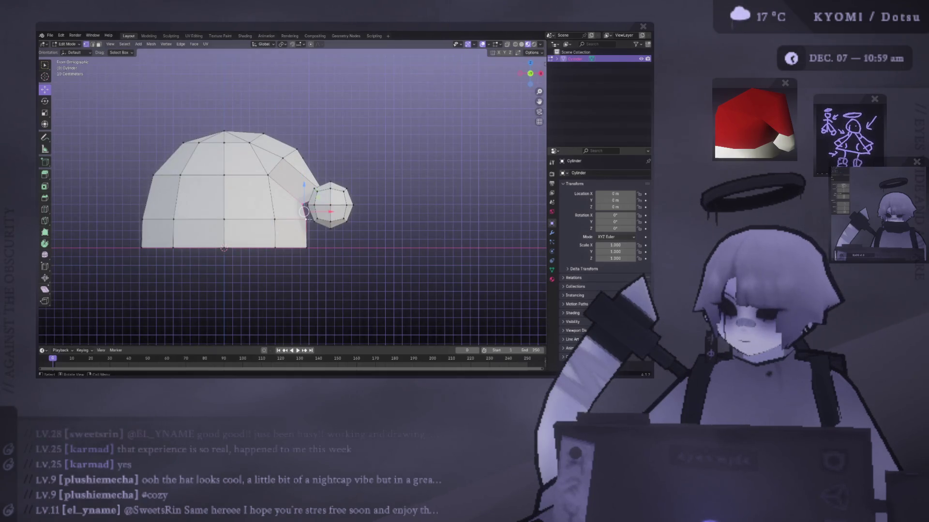
{"action": "key", "text": "m"}
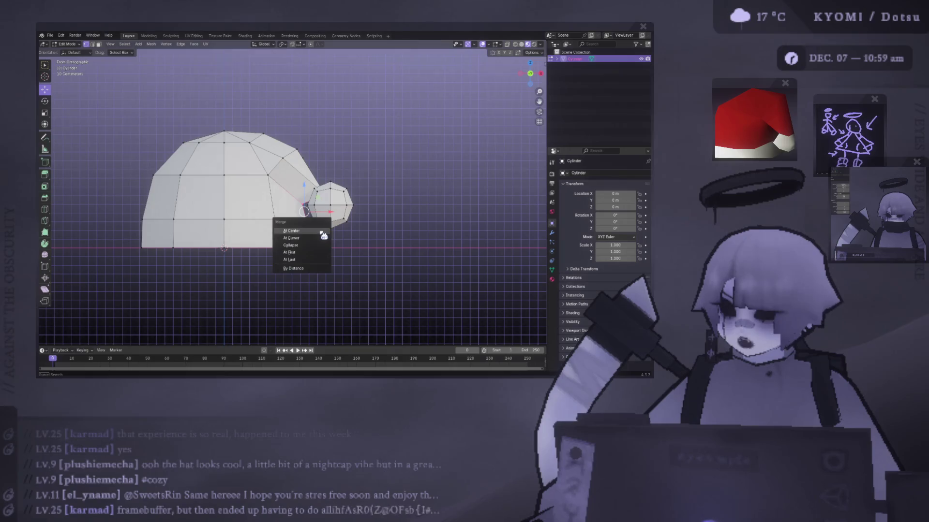
{"action": "left_click", "coordinate": [320, 262]}
{"action": "middle_click_drag", "start_coordinate": [321, 261], "coordinate": [310, 290]}
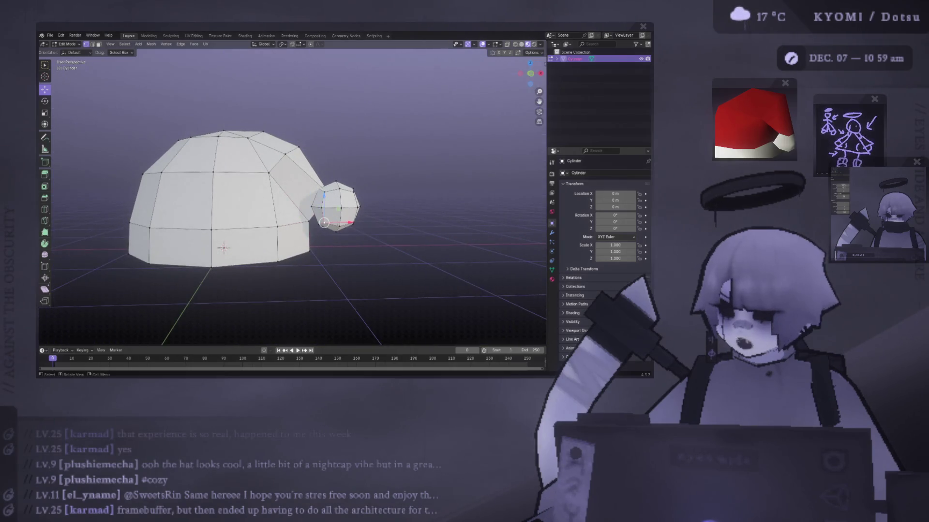
In front view, shift the pom-pom ball and pull the hat tip down toward it.
{"action": "key", "text": "ctrl+l"}
{"action": "key", "text": "KP_1"}
{"action": "key", "text": "g"}
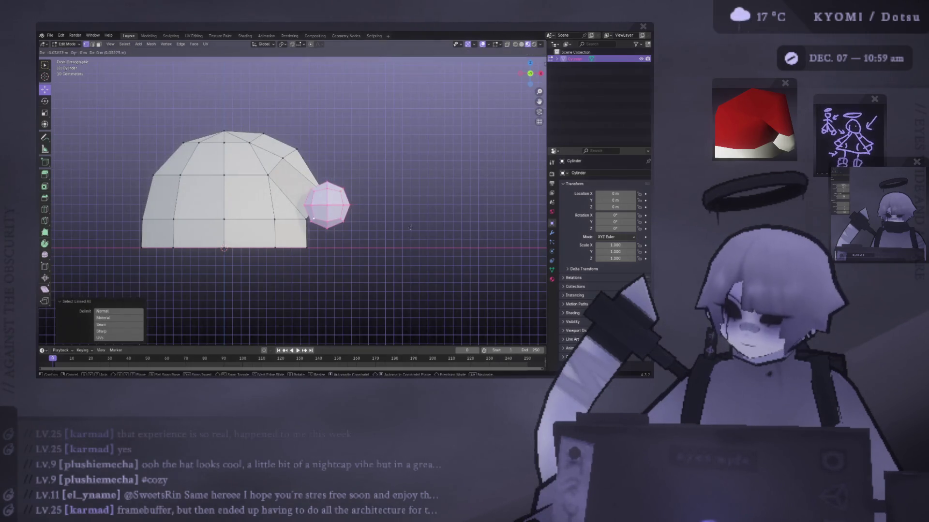
{"action": "left_click", "coordinate": [325, 192]}
{"action": "key", "text": "alt+a"}
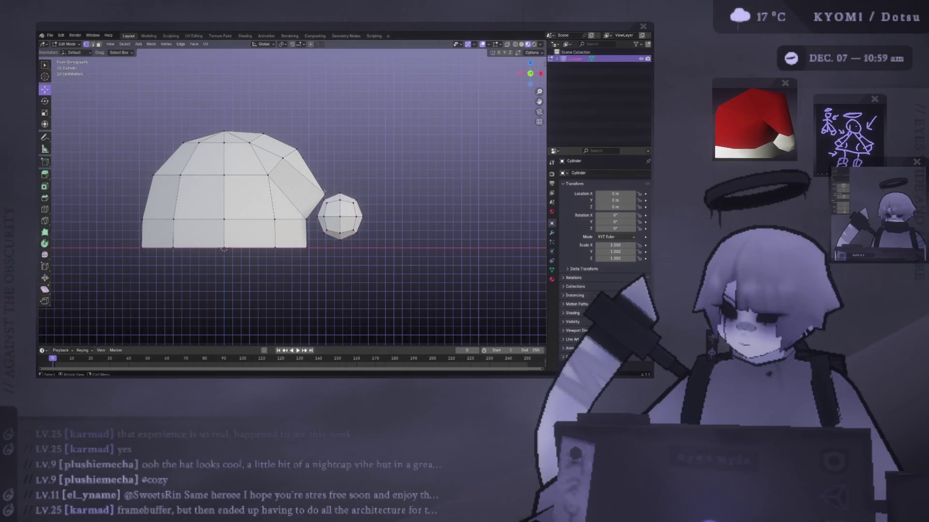
{"action": "key", "text": "g"}
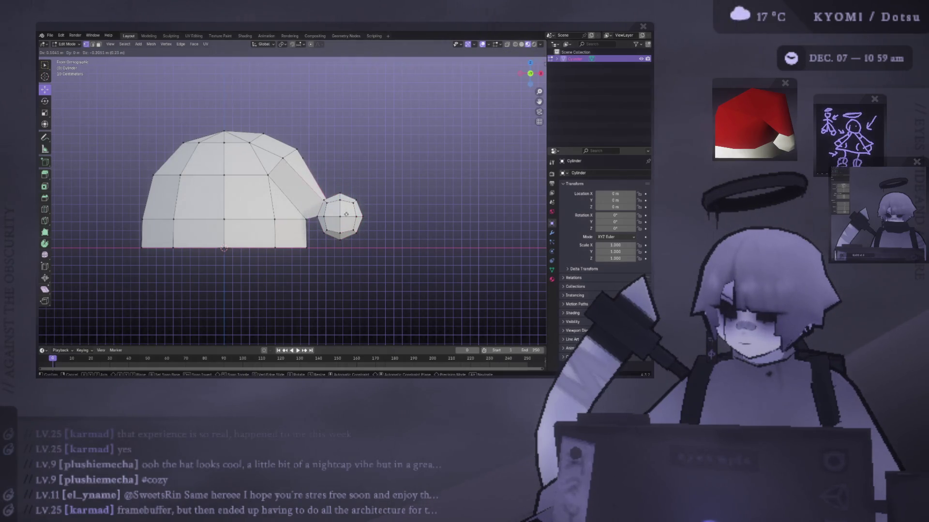
{"action": "left_click", "coordinate": [346, 217]}
{"action": "key", "text": "Tab"}
Return to Edit Mode on the hat and select the whole pom-pom ball.
{"action": "mouse_move", "coordinate": [346, 216]}
{"action": "middle_mouse_down"}
{"action": "mouse_move", "coordinate": [333, 242]}
{"action": "mouse_move", "coordinate": [251, 268]}
{"action": "mouse_move", "coordinate": [217, 242]}
{"action": "mouse_move", "coordinate": [271, 228]}
{"action": "mouse_move", "coordinate": [261, 224]}
{"action": "middle_mouse_up"}
{"action": "key", "text": "KP_1"}
{"action": "key", "text": "KP_5"}
{"action": "scroll", "coordinate": [201, 233], "scroll_direction": "up", "scroll_amount": 3}
{"action": "middle_click_drag", "start_coordinate": [202, 232], "coordinate": [301, 236]}
{"action": "scroll", "coordinate": [301, 235], "scroll_direction": "up", "scroll_amount": 3}
{"action": "left_click", "coordinate": [271, 203]}
{"action": "key", "text": "Tab"}
{"action": "scroll", "coordinate": [290, 203], "scroll_direction": "up", "scroll_amount": 2}
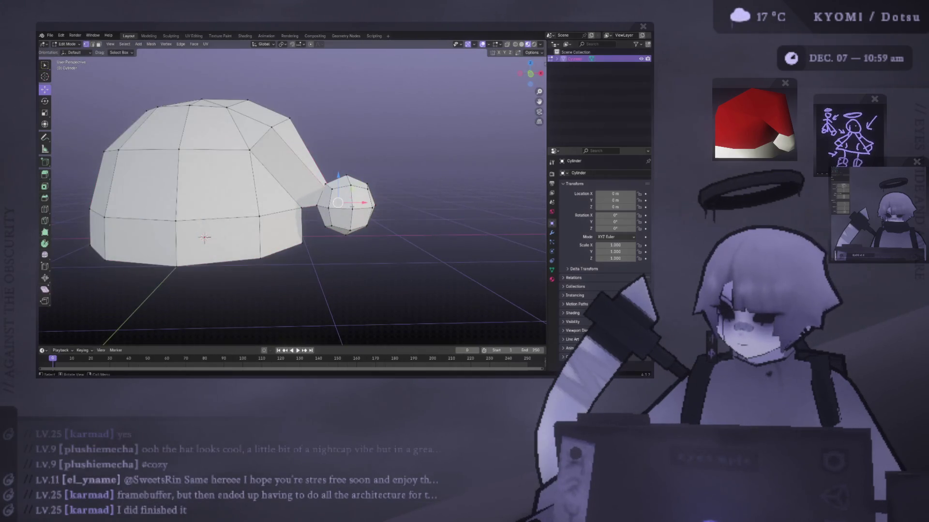
{"action": "key", "text": "ctrl+l"}
Rotate the pom-pom about 16° in top view, nudge it, and counter-rotate slightly.
{"action": "key", "text": "KP_1"}
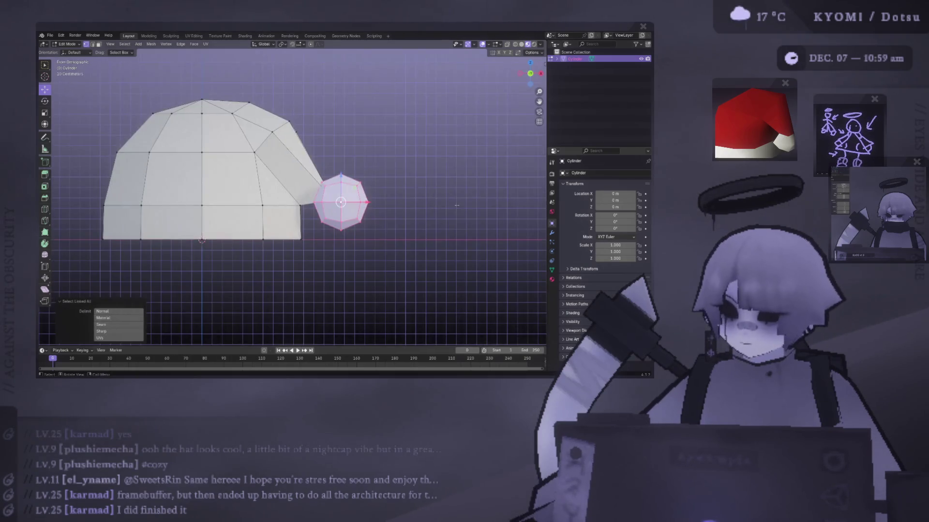
{"action": "key", "text": "KP_3"}
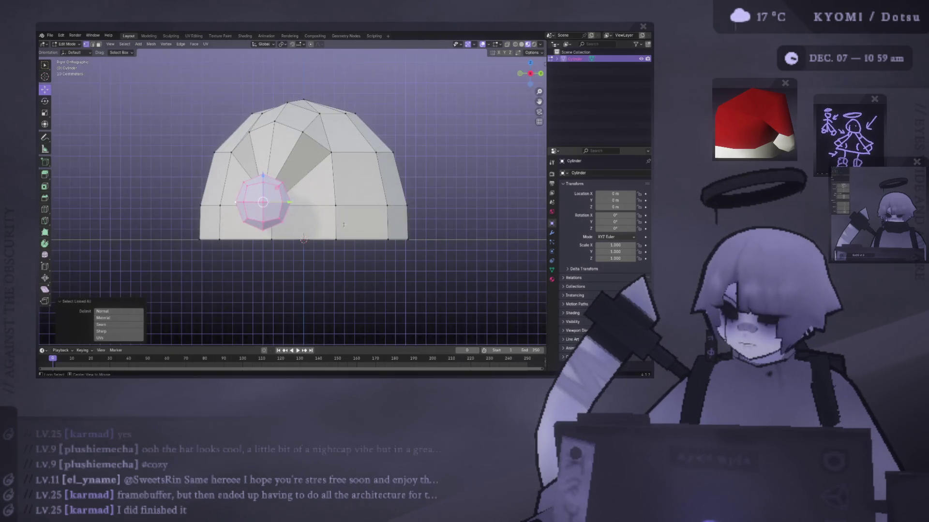
{"action": "key", "text": "KP_7"}
{"action": "key", "text": "r"}
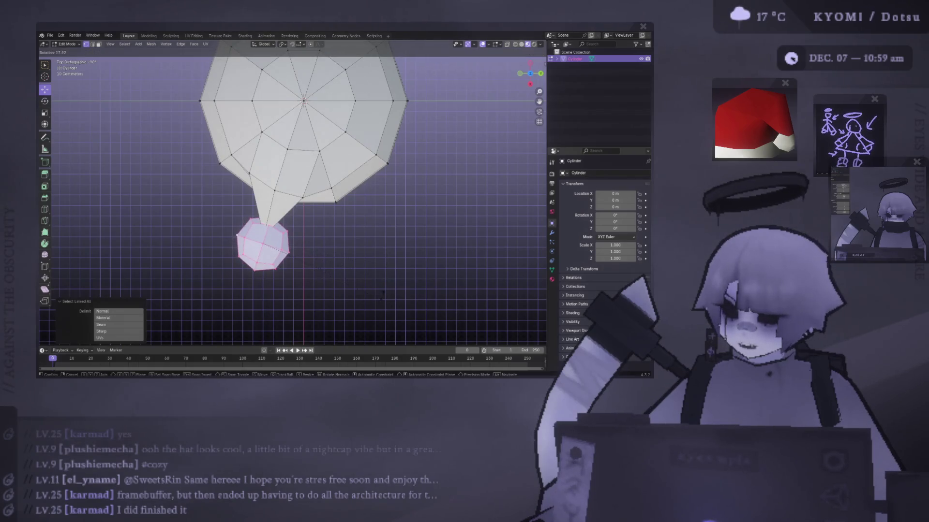
{"action": "left_click", "coordinate": [382, 293]}
{"action": "key", "text": "g"}
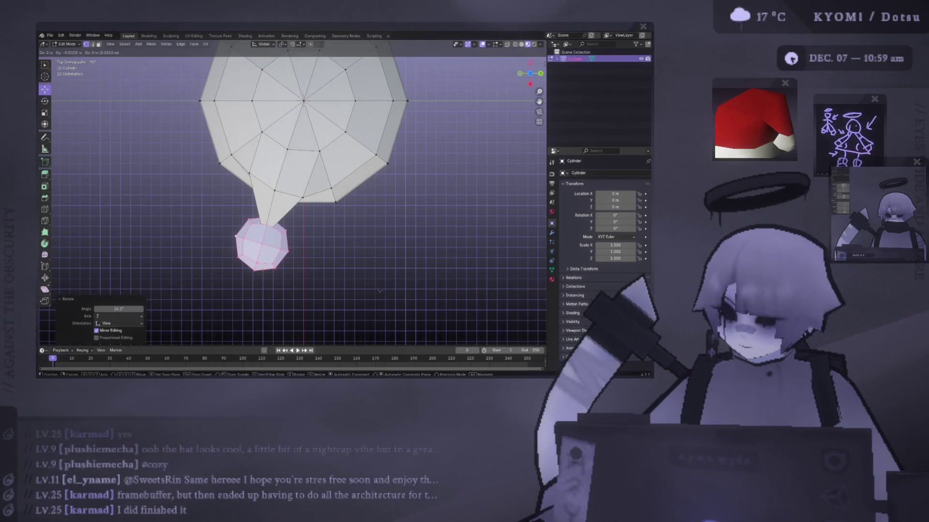
{"action": "left_click", "coordinate": [379, 291]}
{"action": "key", "text": "r"}
{"action": "left_click", "coordinate": [379, 290]}
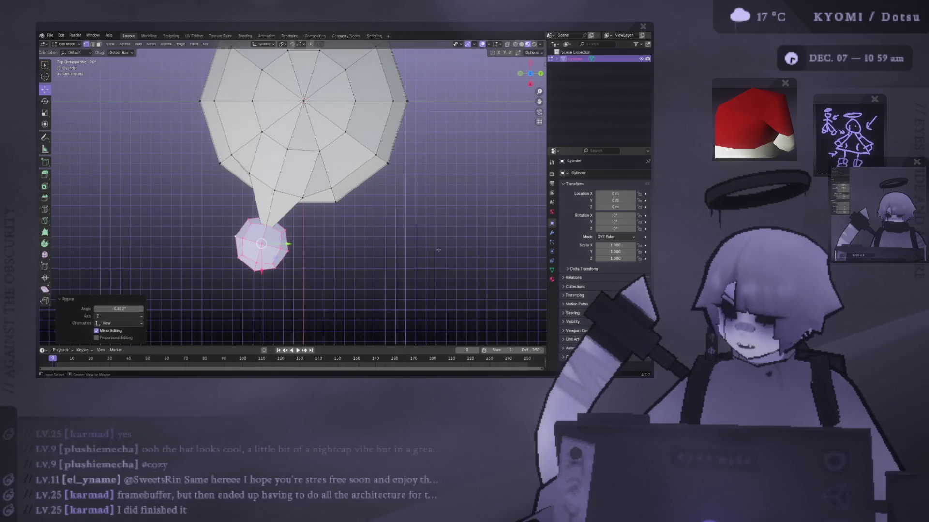
Rotate the pom-pom a bit further in front view, then check it from side and top.
{"action": "key", "text": "KP_1"}
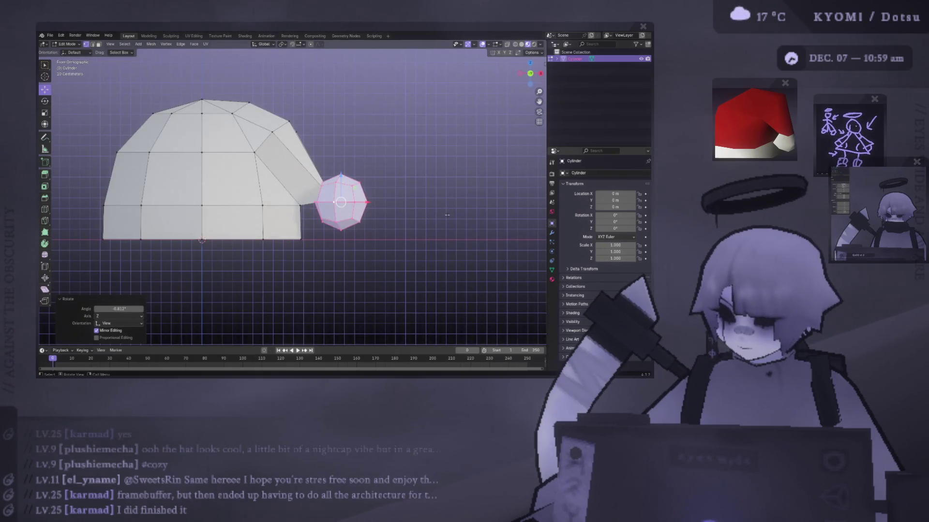
{"action": "key", "text": "r"}
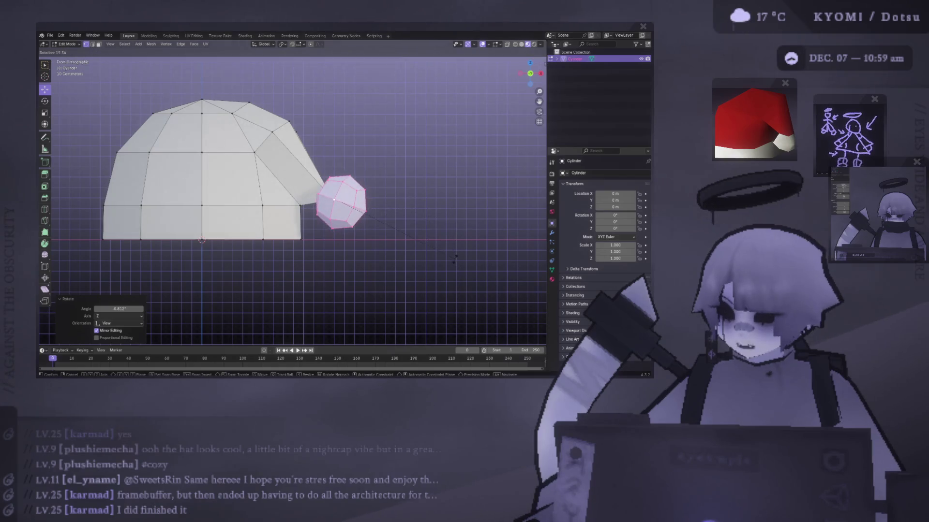
{"action": "left_click", "coordinate": [440, 257]}
{"action": "key", "text": "KP_3"}
{"action": "key", "text": "KP_7"}
{"action": "key", "text": "KP_3"}
{"action": "key", "text": "KP_7"}
Select the linked pom-pom ball and set the transform orientation to Normal.
{"action": "key", "text": "a"}
{"action": "left_click", "coordinate": [46, 101]}
{"action": "left_click", "coordinate": [264, 44]}
{"action": "left_click", "coordinate": [261, 71]}
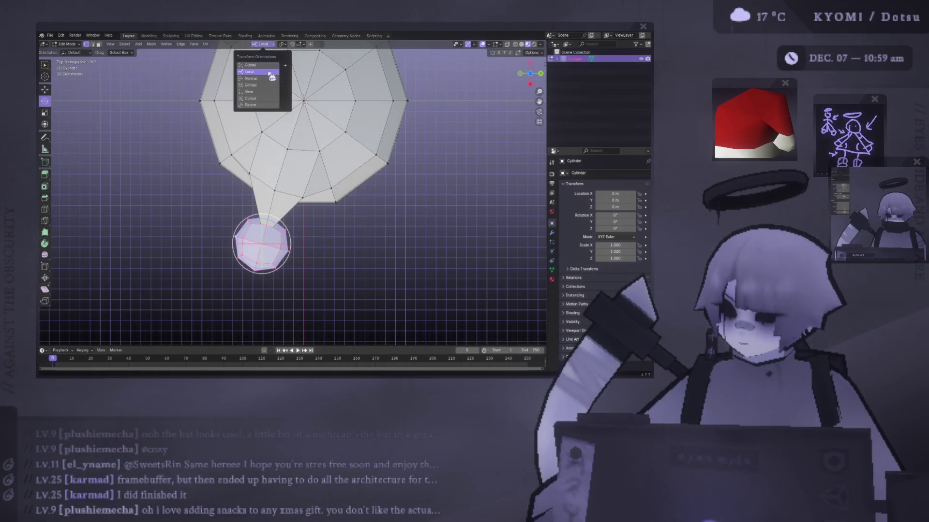
{"action": "key", "text": "alt+a"}
{"action": "left_click", "coordinate": [76, 53]}
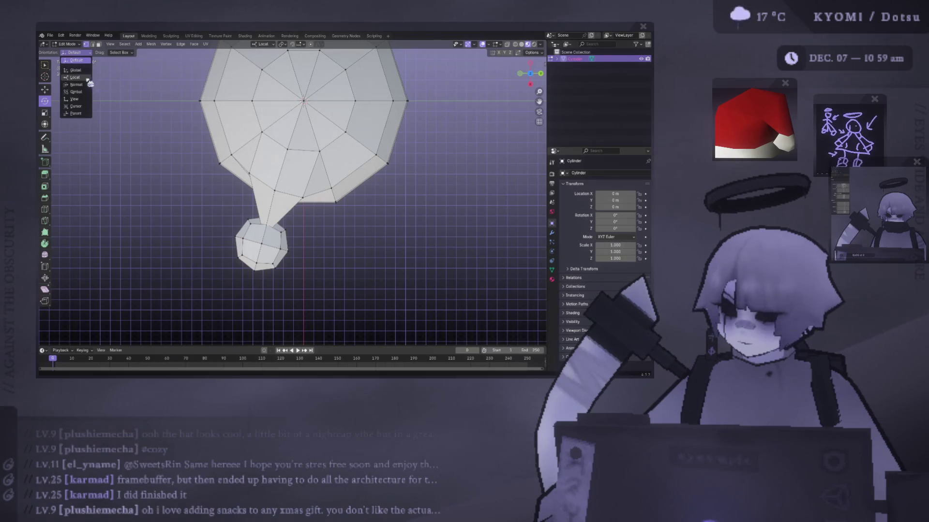
{"action": "left_click", "coordinate": [285, 243]}
{"action": "key", "text": "ctrl+l"}
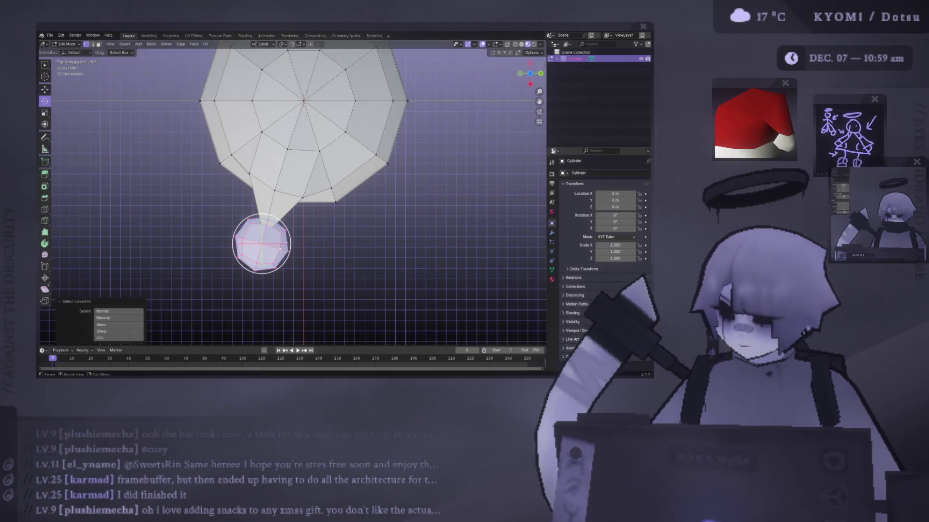
{"action": "left_click", "coordinate": [75, 52]}
{"action": "left_click", "coordinate": [75, 78]}
{"action": "left_click", "coordinate": [78, 53]}
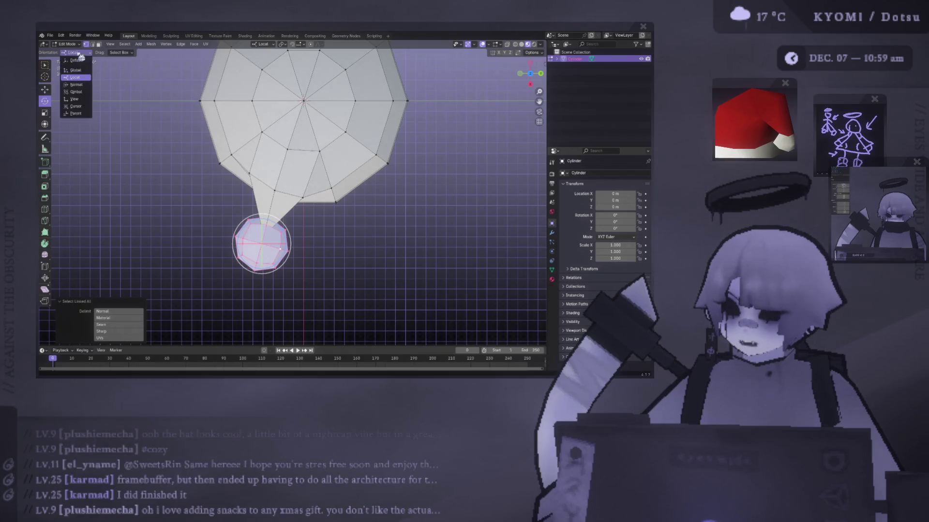
{"action": "left_click", "coordinate": [80, 84]}
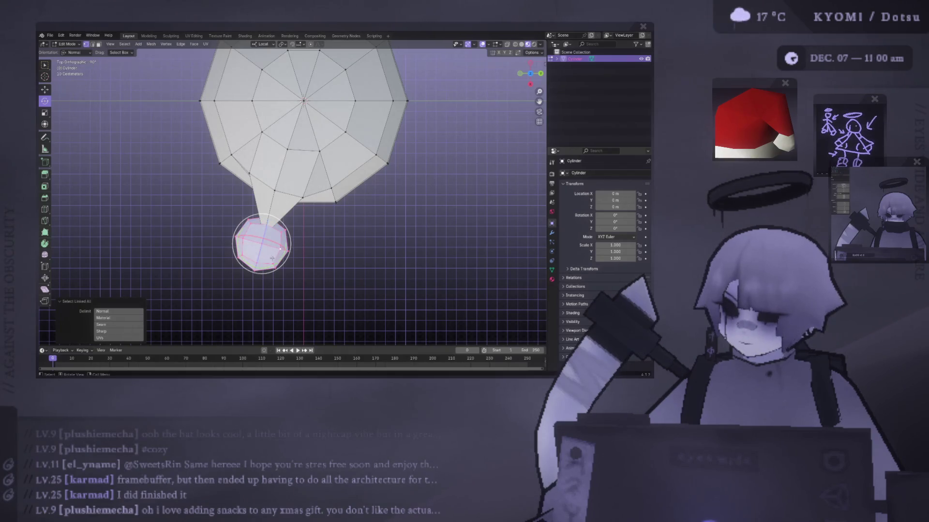
Spin the pom-pom 227° about its Z normal axis and view the finished hat in Object Mode.
{"action": "key", "text": "r"}
{"action": "key", "text": "z"}
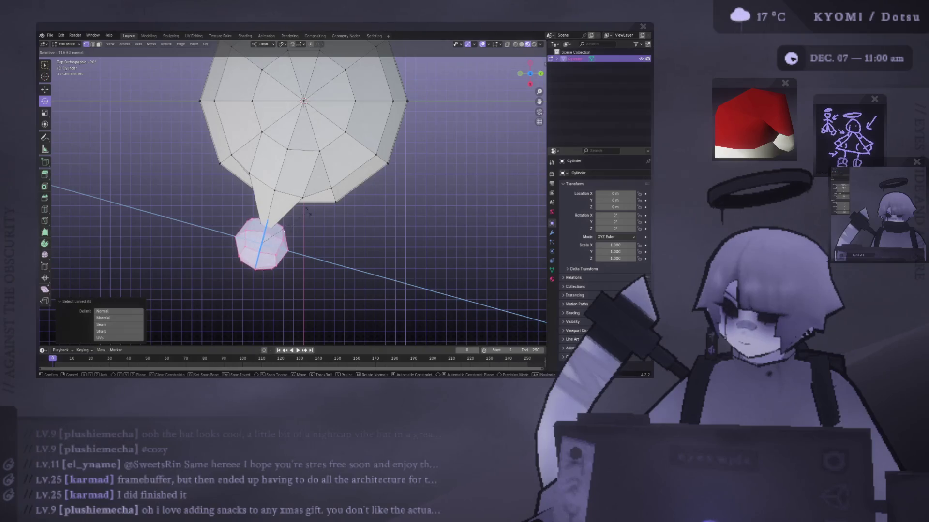
{"action": "left_click", "coordinate": [223, 213]}
{"action": "middle_click_drag", "start_coordinate": [224, 213], "coordinate": [301, 142]}
{"action": "scroll", "coordinate": [301, 141], "scroll_direction": "down", "scroll_amount": 3}
{"action": "key", "text": "Tab"}
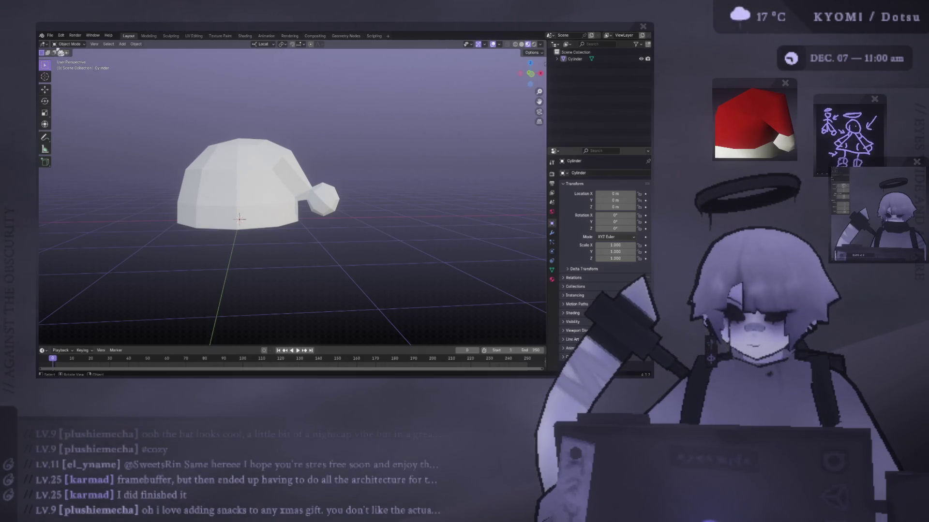
In Edit Mode on the hat, set the transform orientation back to Global.
{"action": "left_click", "coordinate": [322, 199]}
{"action": "key", "text": "Tab"}
{"action": "left_click", "coordinate": [77, 53]}
{"action": "left_click", "coordinate": [77, 60]}
{"action": "left_click", "coordinate": [263, 44]}
{"action": "left_click", "coordinate": [256, 59]}
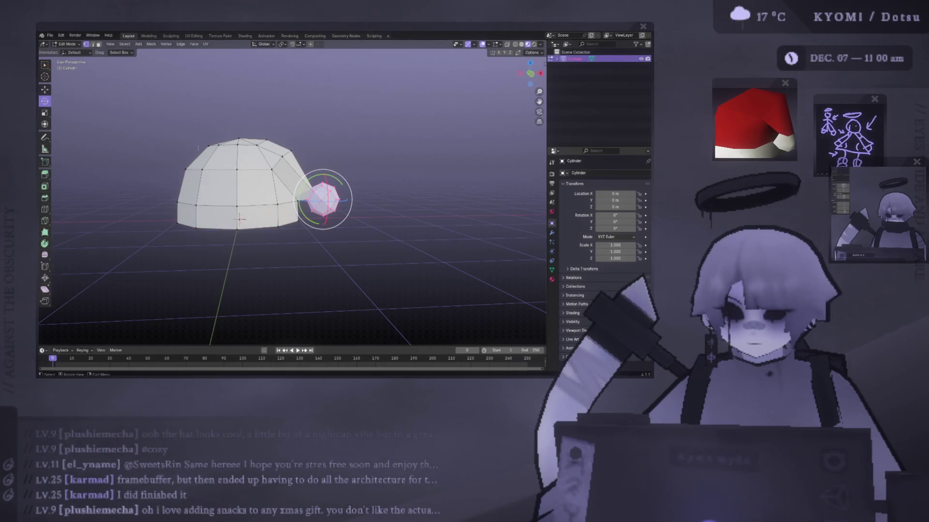
Scale the tip's edge loop up to 1.118.
{"action": "middle_click_drag", "start_coordinate": [198, 148], "coordinate": [193, 158]}
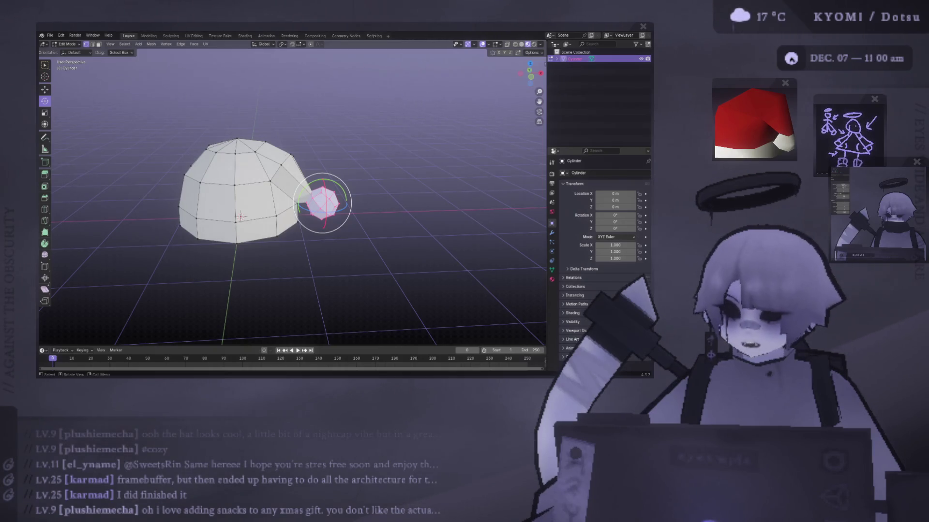
{"action": "middle_click_drag", "start_coordinate": [309, 203], "coordinate": [338, 203], "text": "alt"}
{"action": "key", "text": "Tab"}
{"action": "mouse_move", "coordinate": [263, 159]}
{"action": "middle_mouse_down", "text": "alt"}
{"action": "mouse_move", "coordinate": [175, 131]}
{"action": "mouse_move", "coordinate": [252, 129]}
{"action": "mouse_move", "coordinate": [372, 221]}
{"action": "mouse_move", "coordinate": [239, 138]}
{"action": "middle_mouse_up", "text": "alt"}
{"action": "left_click", "coordinate": [175, 131]}
{"action": "key", "text": "Tab"}
{"action": "key", "text": "s"}
{"action": "left_click", "coordinate": [382, 219]}
Move the tip faces about 0.063 m along X so they widen into the pom-pom.
{"action": "left_click", "coordinate": [46, 91]}
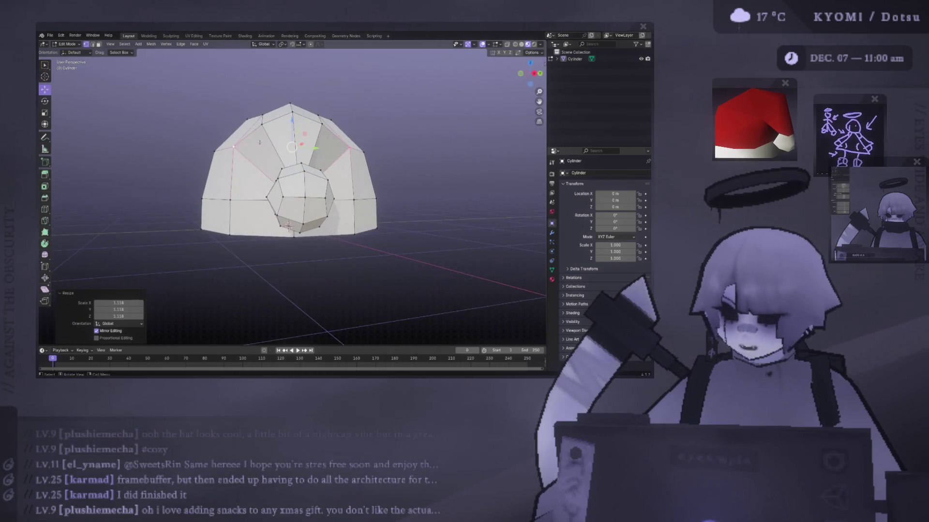
{"action": "key", "text": "KP_3"}
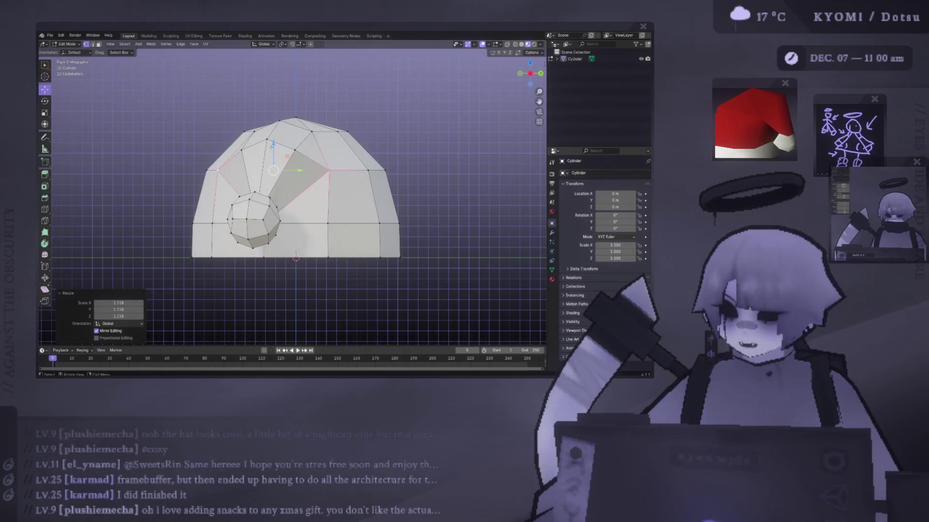
{"action": "middle_click_drag", "start_coordinate": [290, 203], "coordinate": [270, 193]}
{"action": "key", "text": "g"}
{"action": "key", "text": "z"}
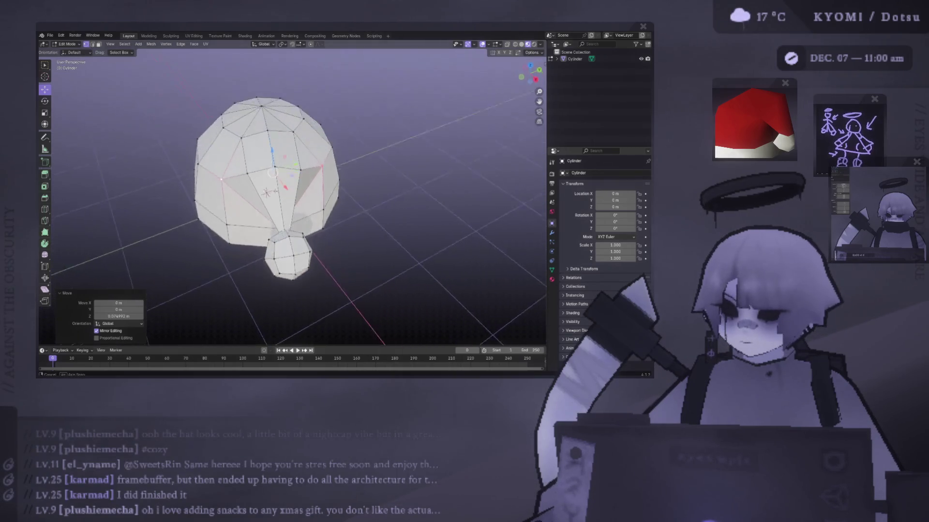
{"action": "mouse_move", "coordinate": [284, 230]}
{"action": "middle_mouse_down"}
{"action": "mouse_move", "coordinate": [315, 199]}
{"action": "mouse_move", "coordinate": [329, 238]}
{"action": "mouse_move", "coordinate": [317, 204]}
{"action": "mouse_move", "coordinate": [321, 250]}
{"action": "mouse_move", "coordinate": [367, 261]}
{"action": "middle_mouse_up"}
{"action": "key", "text": "g"}
{"action": "left_click", "coordinate": [313, 196]}
{"action": "scroll", "coordinate": [393, 265], "scroll_direction": "up", "scroll_amount": 3}
{"action": "scroll", "coordinate": [252, 190], "scroll_direction": "down", "scroll_amount": 3}
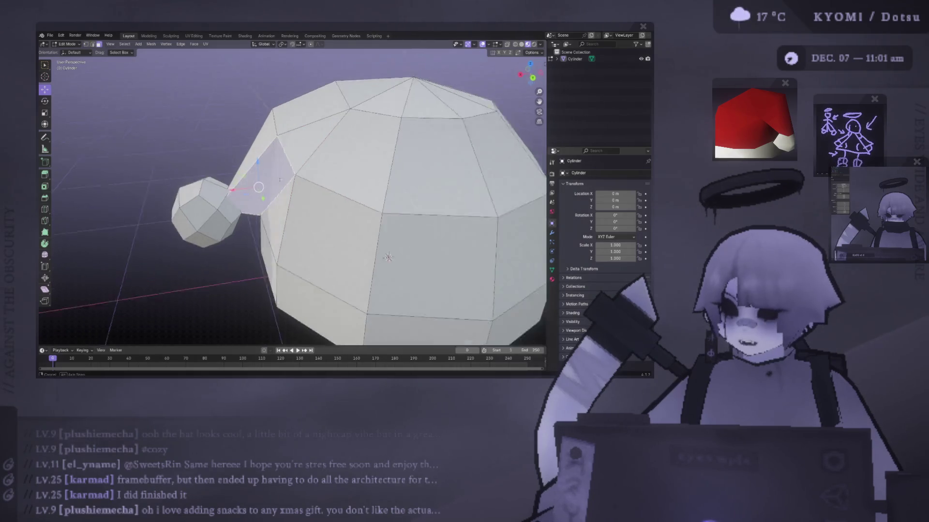
{"action": "middle_click_drag", "start_coordinate": [252, 190], "coordinate": [309, 162]}
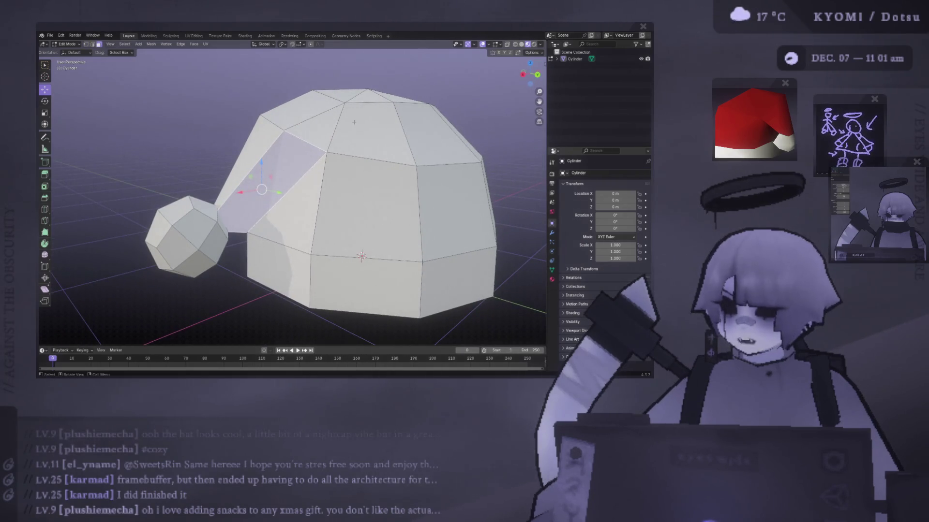
{"action": "key", "text": "Tab"}
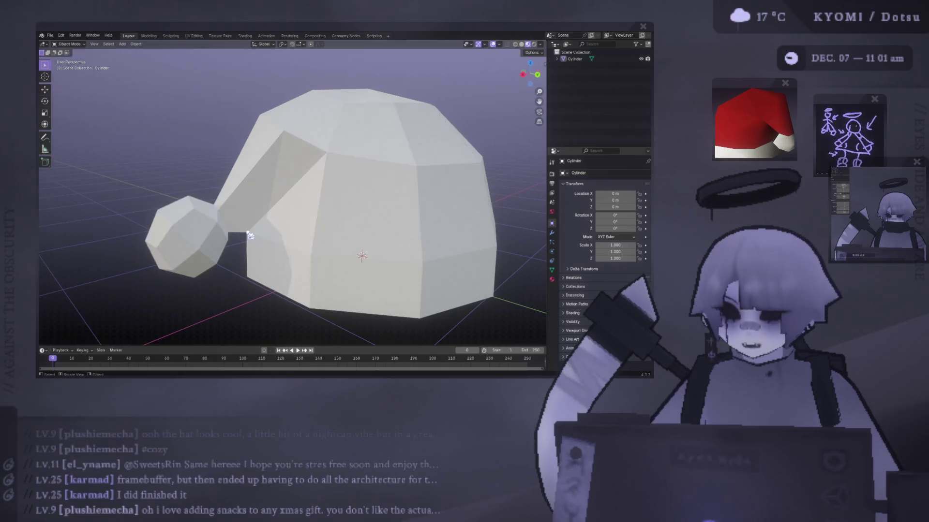
Select the tip-end vertices and merge them At Last into a single point.
{"action": "key", "text": "Tab"}
{"action": "left_click", "coordinate": [199, 232]}
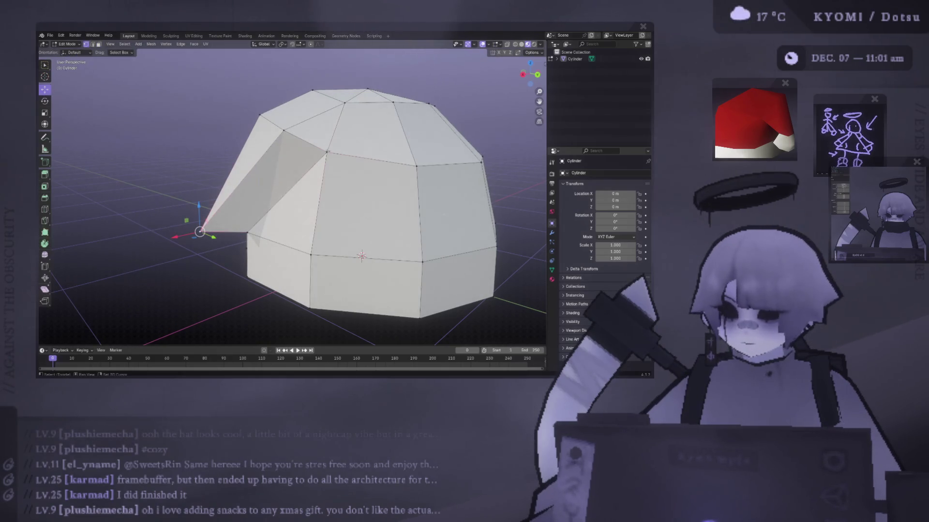
{"action": "mouse_move", "coordinate": [379, 155]}
{"action": "middle_mouse_down"}
{"action": "mouse_move", "coordinate": [307, 233]}
{"action": "mouse_move", "coordinate": [204, 207]}
{"action": "mouse_move", "coordinate": [245, 182]}
{"action": "mouse_move", "coordinate": [253, 160]}
{"action": "mouse_move", "coordinate": [296, 160]}
{"action": "mouse_move", "coordinate": [271, 150]}
{"action": "mouse_move", "coordinate": [322, 184]}
{"action": "mouse_move", "coordinate": [365, 175]}
{"action": "mouse_move", "coordinate": [352, 200]}
{"action": "middle_mouse_up"}
{"action": "key", "text": "Tab"}
Scale the selected tip vertices down to 0.951.
{"action": "key", "text": "Tab"}
{"action": "left_click", "coordinate": [253, 159]}
{"action": "key", "text": "m"}
{"action": "left_click", "coordinate": [276, 162]}
{"action": "key", "text": "Tab"}
{"action": "key", "text": "Tab"}
{"action": "key", "text": "Tab"}
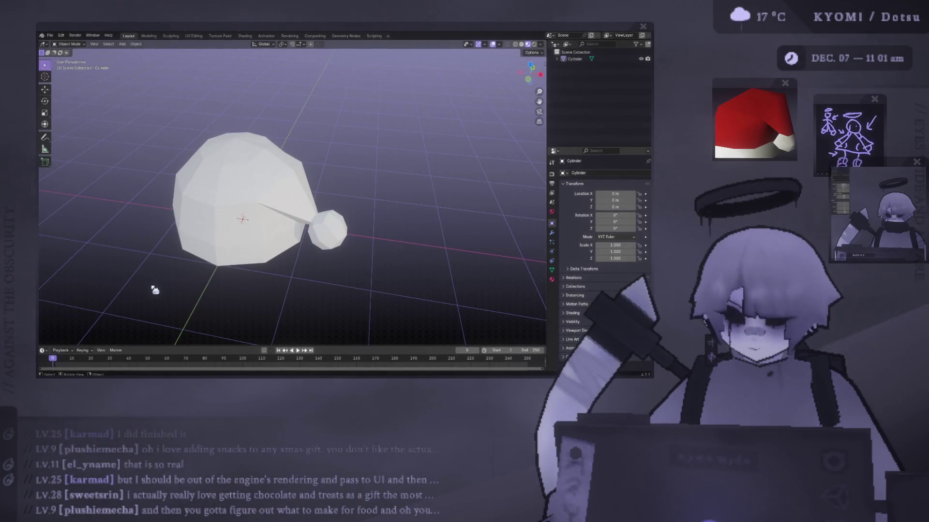
{"action": "mouse_move", "coordinate": [245, 246]}
{"action": "middle_mouse_down"}
{"action": "mouse_move", "coordinate": [214, 286]}
{"action": "mouse_move", "coordinate": [252, 252]}
{"action": "middle_mouse_up"}
{"action": "key", "text": "Tab"}
{"action": "mouse_move", "coordinate": [261, 199]}
{"action": "middle_mouse_down"}
{"action": "mouse_move", "coordinate": [300, 266]}
{"action": "mouse_move", "coordinate": [263, 219]}
{"action": "middle_mouse_up"}
{"action": "mouse_move", "coordinate": [308, 282]}
{"action": "middle_mouse_down"}
{"action": "mouse_move", "coordinate": [224, 218]}
{"action": "mouse_move", "coordinate": [315, 205]}
{"action": "mouse_move", "coordinate": [274, 138]}
{"action": "mouse_move", "coordinate": [252, 153]}
{"action": "middle_mouse_up"}
{"action": "key", "text": "s"}
{"action": "left_click", "coordinate": [306, 194]}
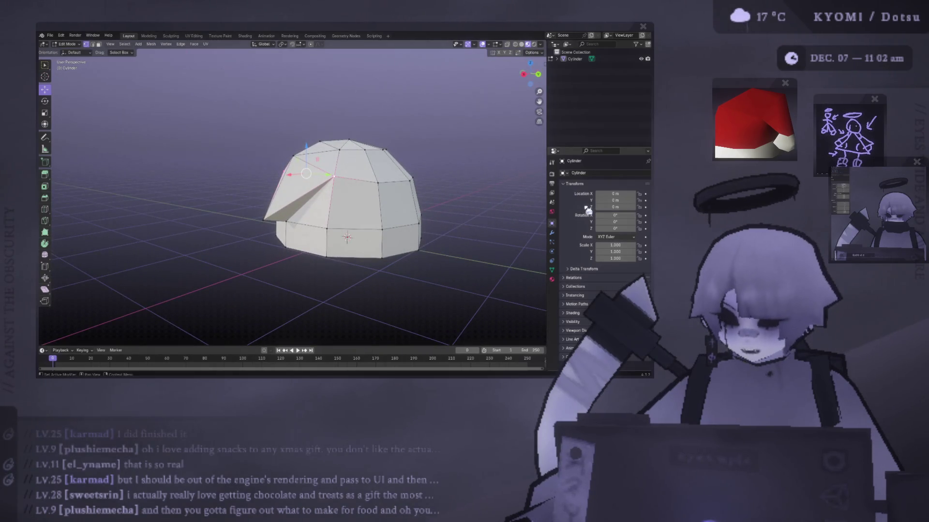
Inspect the tapered tip from several angles and the front view in Object Mode.
{"action": "middle_click_drag", "start_coordinate": [358, 310], "coordinate": [411, 264]}
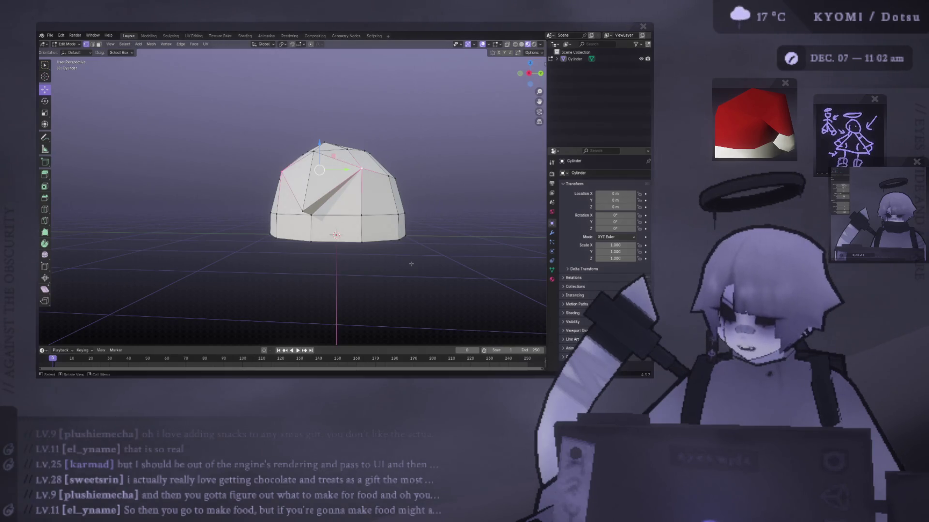
{"action": "middle_click_drag", "start_coordinate": [411, 264], "coordinate": [313, 204]}
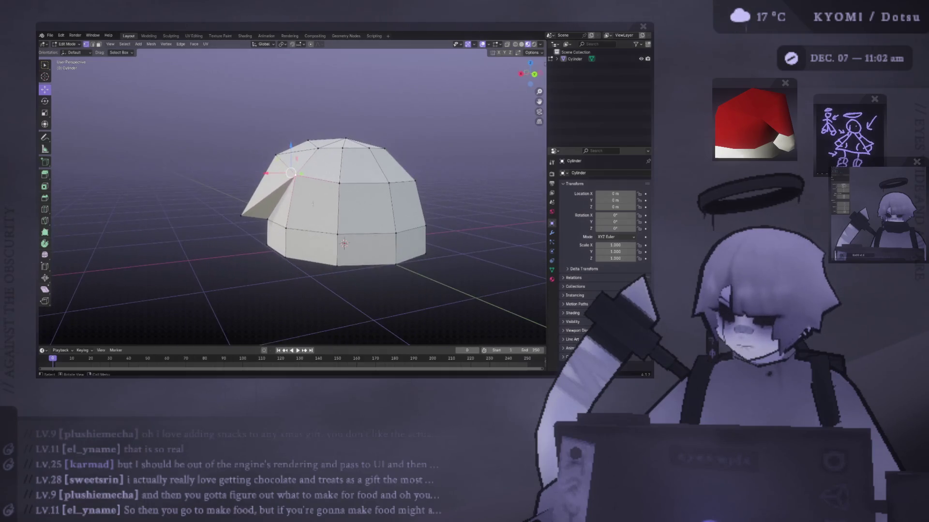
{"action": "key", "text": "KP_1"}
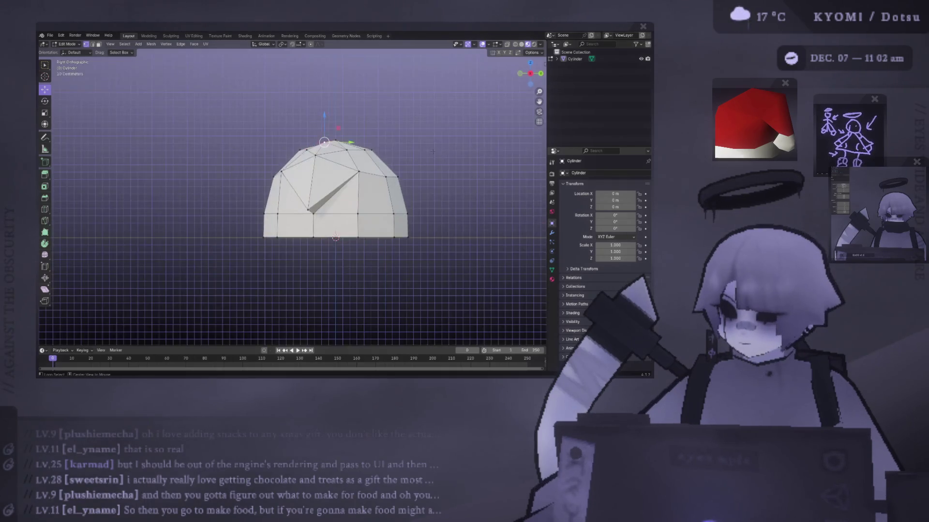
{"action": "key", "text": "Tab"}
{"action": "mouse_move", "coordinate": [461, 157]}
{"action": "middle_mouse_down"}
{"action": "mouse_move", "coordinate": [429, 190]}
{"action": "mouse_move", "coordinate": [398, 170]}
{"action": "mouse_move", "coordinate": [290, 203]}
{"action": "mouse_move", "coordinate": [204, 245]}
{"action": "mouse_move", "coordinate": [251, 217]}
{"action": "mouse_move", "coordinate": [320, 208]}
{"action": "mouse_move", "coordinate": [334, 218]}
{"action": "middle_mouse_up"}
{"action": "key", "text": "KP_1"}
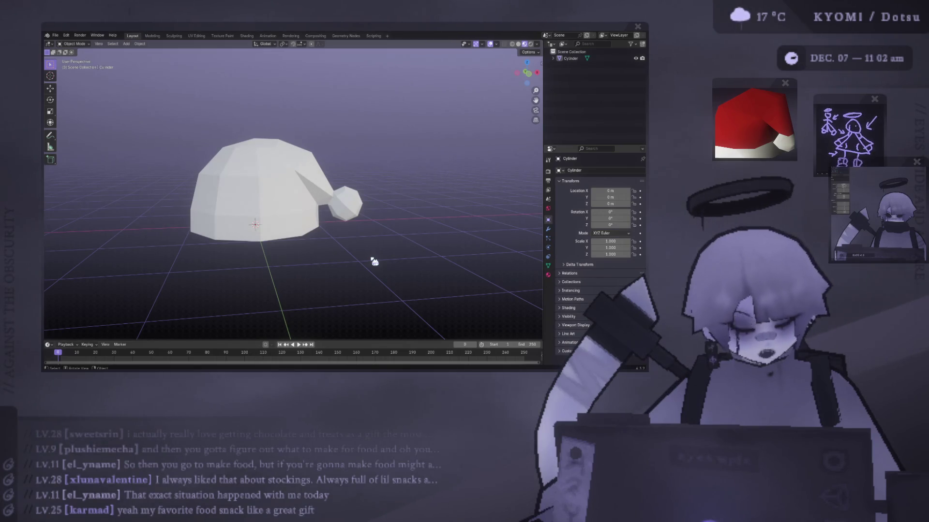
Select the whole hat mesh in face mode, open the Face menu, then cancel it.
{"action": "mouse_move", "coordinate": [363, 221]}
{"action": "middle_mouse_down"}
{"action": "mouse_move", "coordinate": [360, 241]}
{"action": "mouse_move", "coordinate": [369, 173]}
{"action": "mouse_move", "coordinate": [356, 224]}
{"action": "mouse_move", "coordinate": [332, 200]}
{"action": "middle_mouse_up"}
{"action": "scroll", "coordinate": [332, 199], "scroll_direction": "up", "scroll_amount": 3}
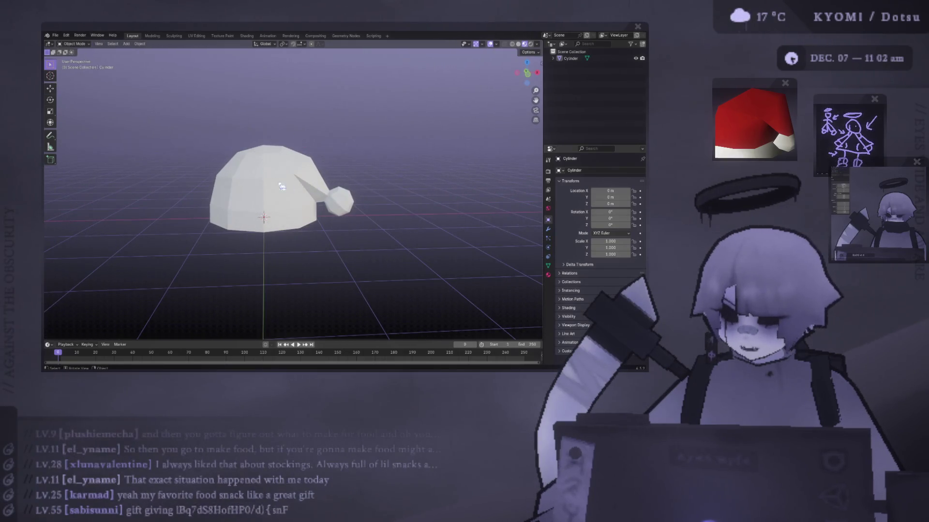
{"action": "key", "text": "Tab"}
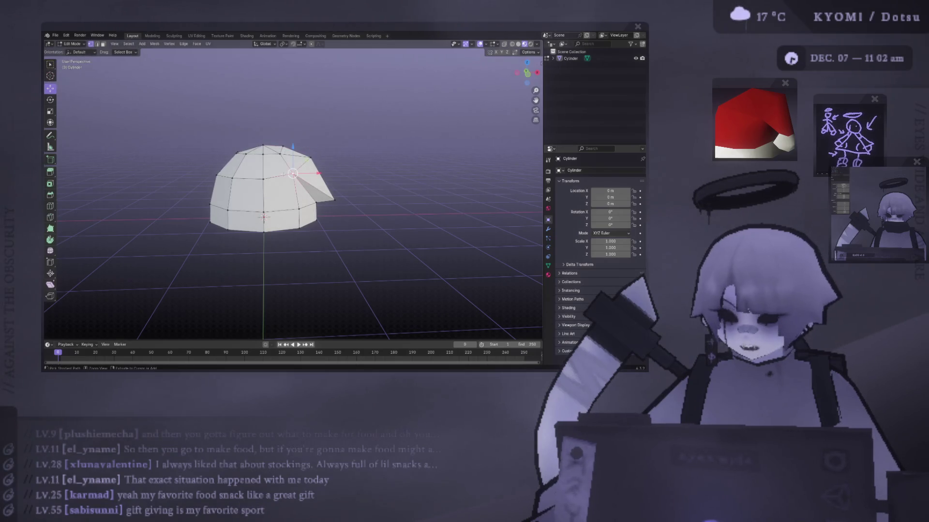
{"action": "key", "text": "a"}
{"action": "key", "text": "3"}
{"action": "key", "text": "ctrl+f"}
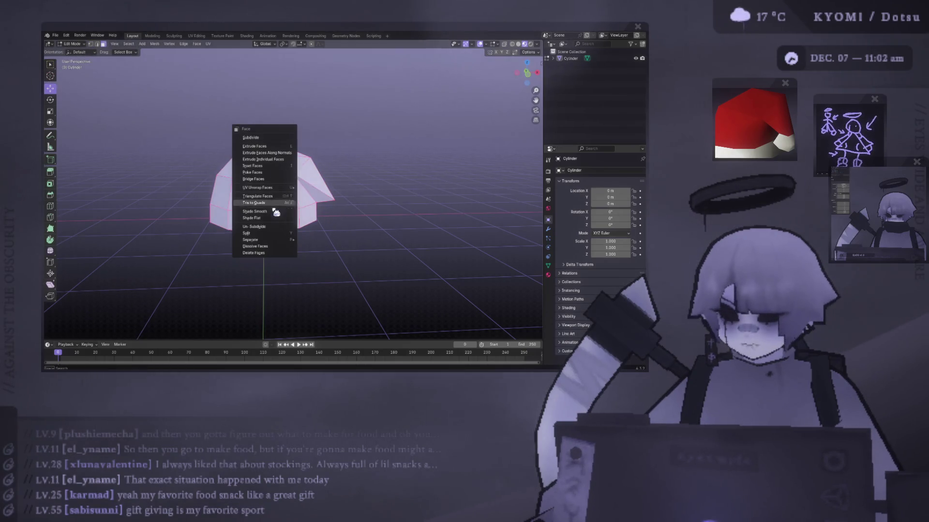
{"action": "key", "text": "Escape"}
{"action": "key", "text": "Tab"}
Reveal the hidden pom-pom faces with Alt+H and apply Shade Smooth.
{"action": "mouse_move", "coordinate": [251, 203]}
{"action": "middle_mouse_down"}
{"action": "mouse_move", "coordinate": [214, 216]}
{"action": "mouse_move", "coordinate": [443, 216]}
{"action": "mouse_move", "coordinate": [310, 213]}
{"action": "mouse_move", "coordinate": [340, 211]}
{"action": "middle_mouse_up"}
{"action": "key", "text": "Tab"}
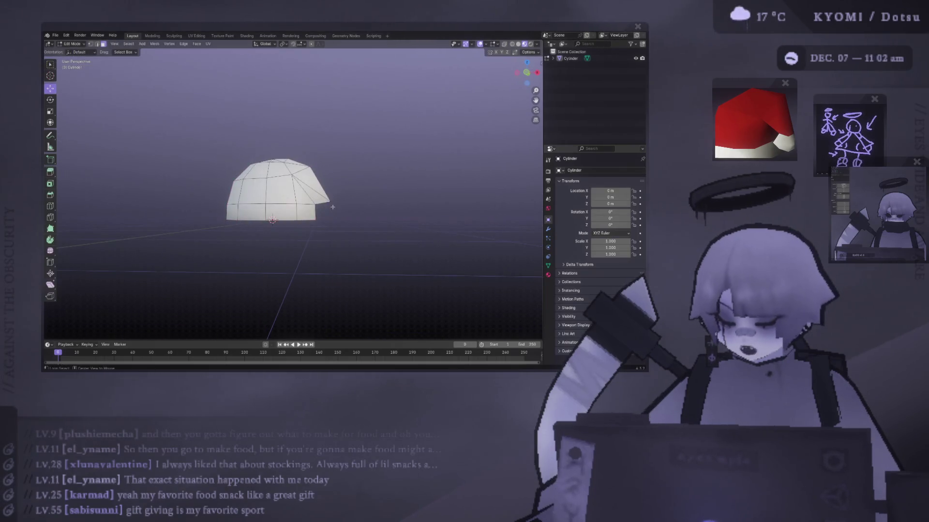
{"action": "key", "text": "alt+h"}
{"action": "key", "text": "ctrl+f"}
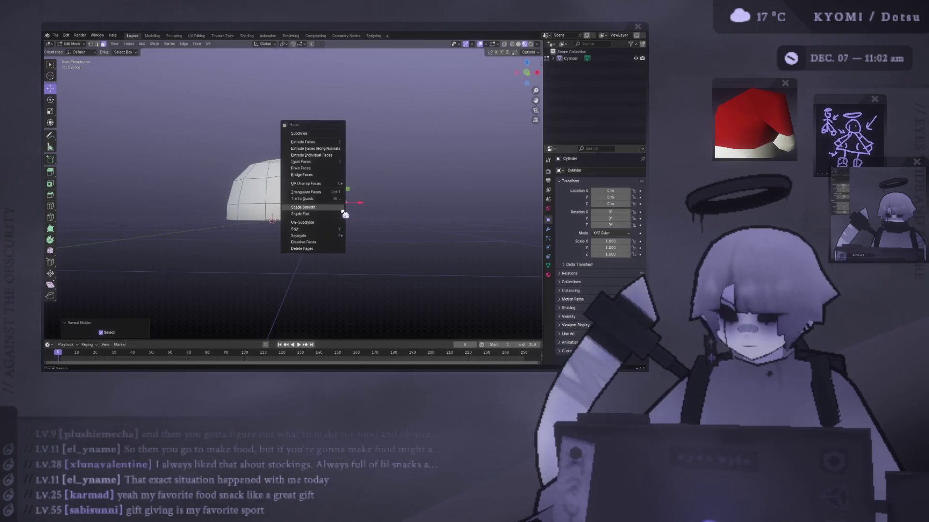
{"action": "left_click", "coordinate": [341, 210]}
{"action": "mouse_move", "coordinate": [342, 210]}
{"action": "middle_mouse_down"}
{"action": "mouse_move", "coordinate": [312, 252]}
{"action": "mouse_move", "coordinate": [299, 204]}
{"action": "middle_mouse_up"}
{"action": "key", "text": "Tab"}
Hide the pom-pom ball again and select the vertices at the hat's tip.
{"action": "key", "text": "Tab"}
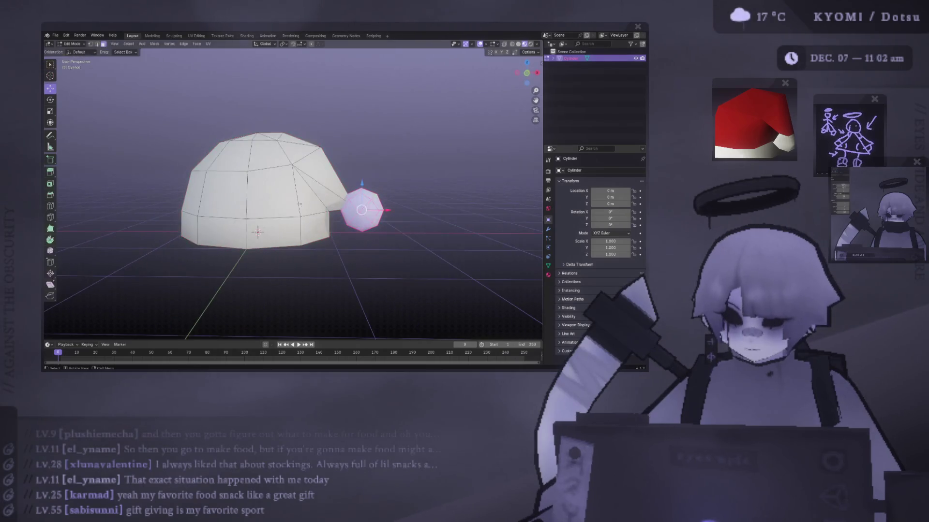
{"action": "key", "text": "Tab"}
{"action": "scroll", "coordinate": [248, 191], "scroll_direction": "up", "scroll_amount": 3}
{"action": "scroll", "coordinate": [190, 199], "scroll_direction": "down", "scroll_amount": 8}
{"action": "mouse_move", "coordinate": [190, 199]}
{"action": "middle_mouse_down"}
{"action": "mouse_move", "coordinate": [192, 207]}
{"action": "mouse_move", "coordinate": [157, 200]}
{"action": "mouse_move", "coordinate": [290, 178]}
{"action": "mouse_move", "coordinate": [353, 197]}
{"action": "middle_mouse_up"}
{"action": "scroll", "coordinate": [199, 202], "scroll_direction": "up", "scroll_amount": 2}
{"action": "key", "text": "Tab"}
{"action": "key", "text": "Tab"}
{"action": "key", "text": "Tab"}
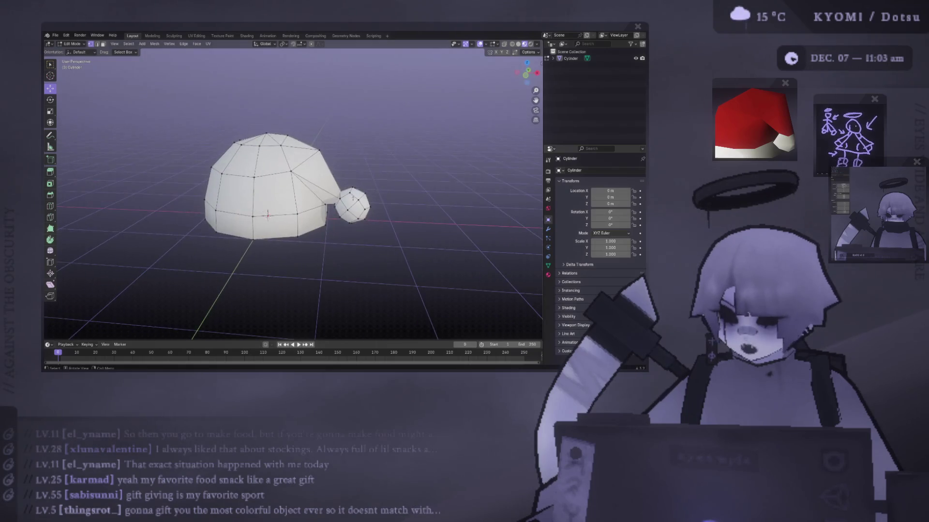
{"action": "key", "text": "h"}
{"action": "left_click", "coordinate": [322, 205]}
Subdivide the selected tip vertices from the right-click context menu.
{"action": "right_click", "coordinate": [293, 167]}
{"action": "left_click", "coordinate": [296, 172]}
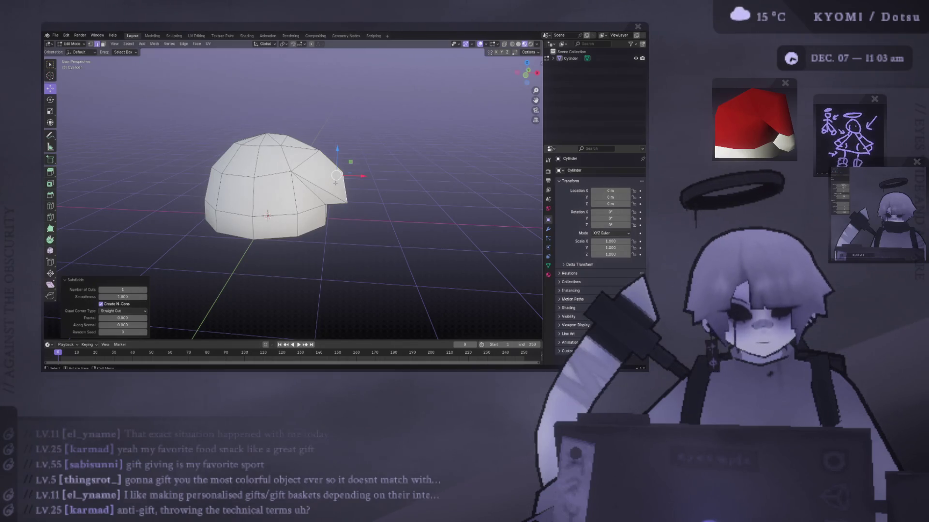
{"action": "key", "text": "s"}
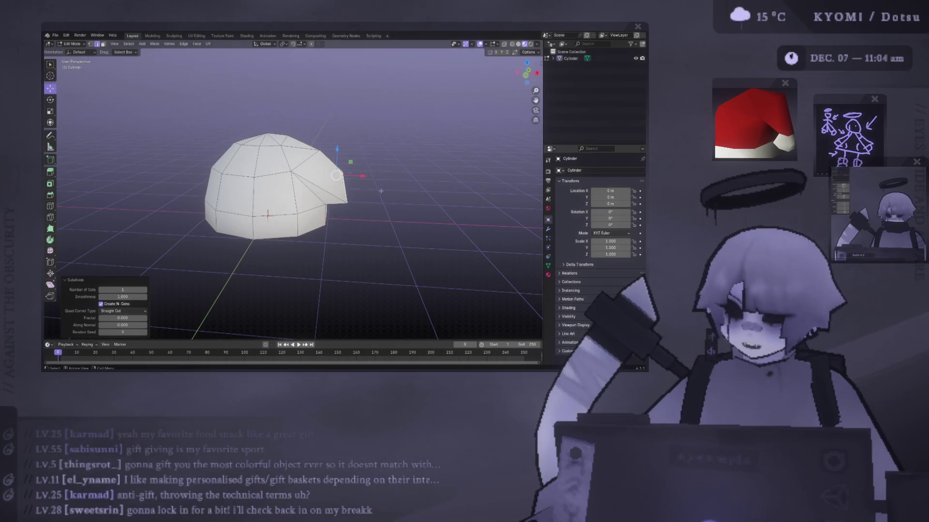
Undo the subdivision back to the low-poly hat and switch to vertex select mode.
{"action": "key", "text": "ctrl+1"}
{"action": "key", "text": "ctrl+z"}
{"action": "key", "text": "1"}
{"action": "middle_click_drag", "start_coordinate": [343, 173], "coordinate": [331, 178]}
{"action": "left_click_drag", "start_coordinate": [331, 178], "coordinate": [334, 184]}
{"action": "middle_click_drag", "start_coordinate": [334, 184], "coordinate": [404, 102]}
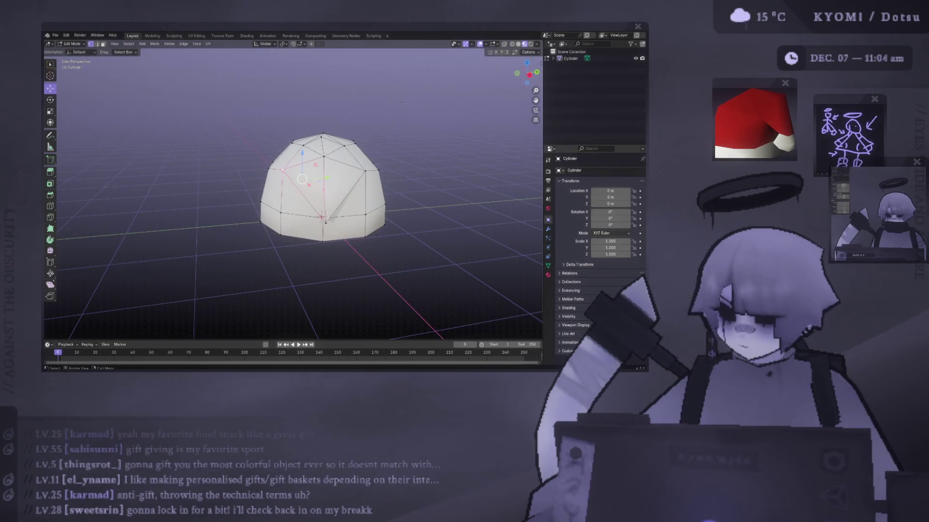
Move the spiking vertex on the right of the dome back into the dome shape.
{"action": "left_click", "coordinate": [365, 171]}
{"action": "key", "text": "g"}
{"action": "mouse_move", "coordinate": [345, 181]}
{"action": "middle_mouse_down"}
{"action": "mouse_move", "coordinate": [334, 208]}
{"action": "mouse_move", "coordinate": [349, 241]}
{"action": "middle_mouse_up"}
{"action": "key", "text": "g"}
{"action": "left_click", "coordinate": [347, 240]}
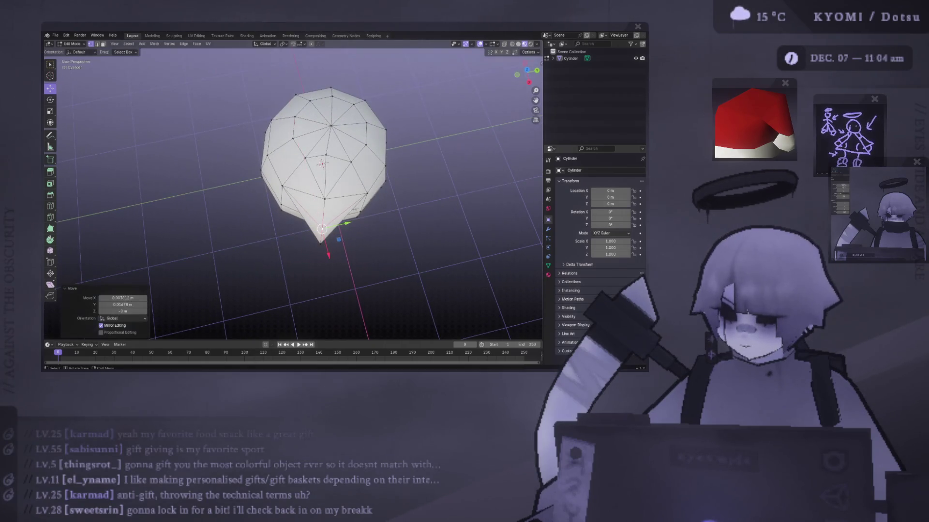
{"action": "key", "text": "g"}
{"action": "left_click", "coordinate": [322, 233]}
{"action": "mouse_move", "coordinate": [321, 234]}
{"action": "middle_mouse_down"}
{"action": "mouse_move", "coordinate": [346, 193]}
{"action": "mouse_move", "coordinate": [392, 191]}
{"action": "middle_mouse_up"}
In front orthographic view, nudge the tip edges slightly down and to the left.
{"action": "key", "text": "Tab"}
{"action": "key", "text": "KP_1"}
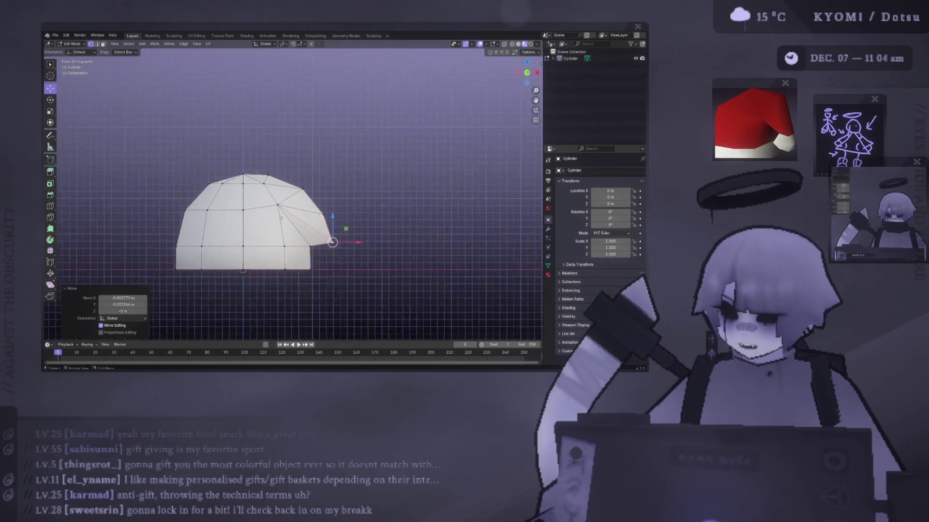
{"action": "key", "text": "Tab"}
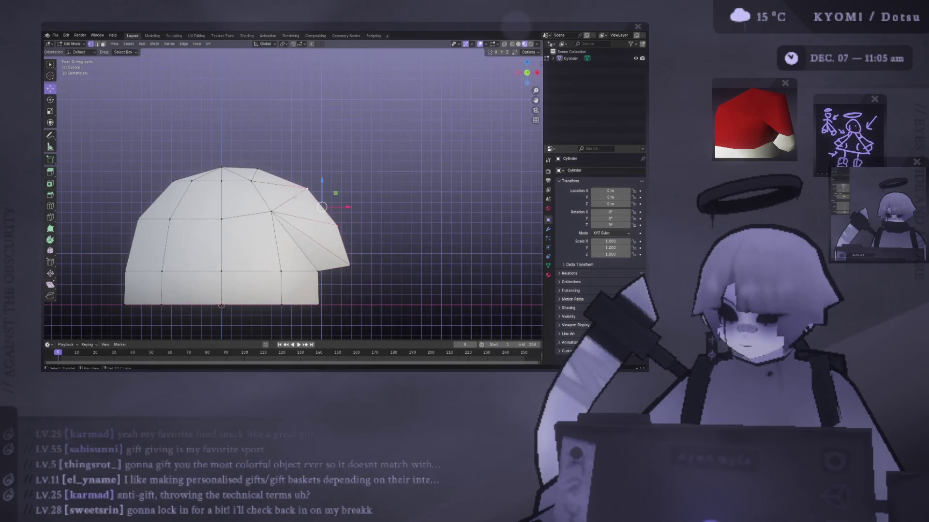
{"action": "scroll", "coordinate": [334, 188], "scroll_direction": "up", "scroll_amount": 1}
{"action": "left_click_drag", "start_coordinate": [334, 188], "coordinate": [332, 189]}
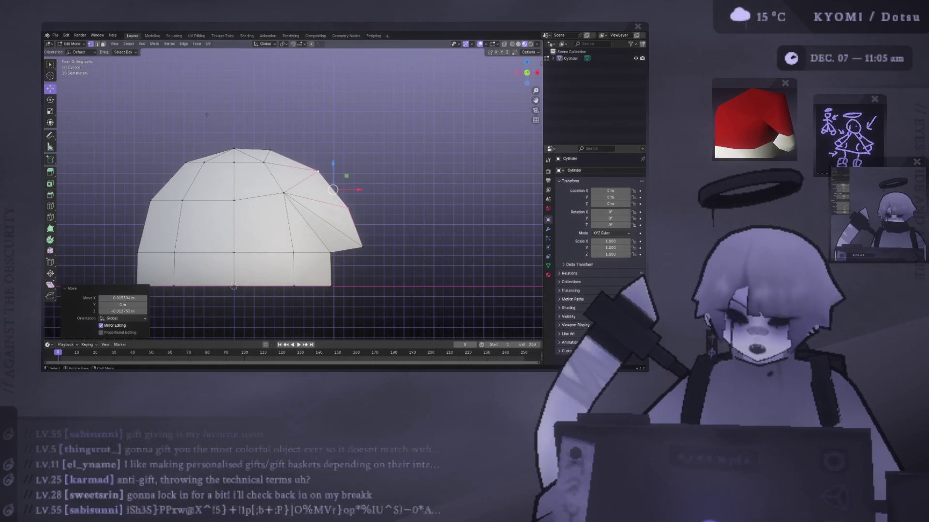
{"action": "scroll", "coordinate": [205, 164], "scroll_direction": "down", "scroll_amount": 3}
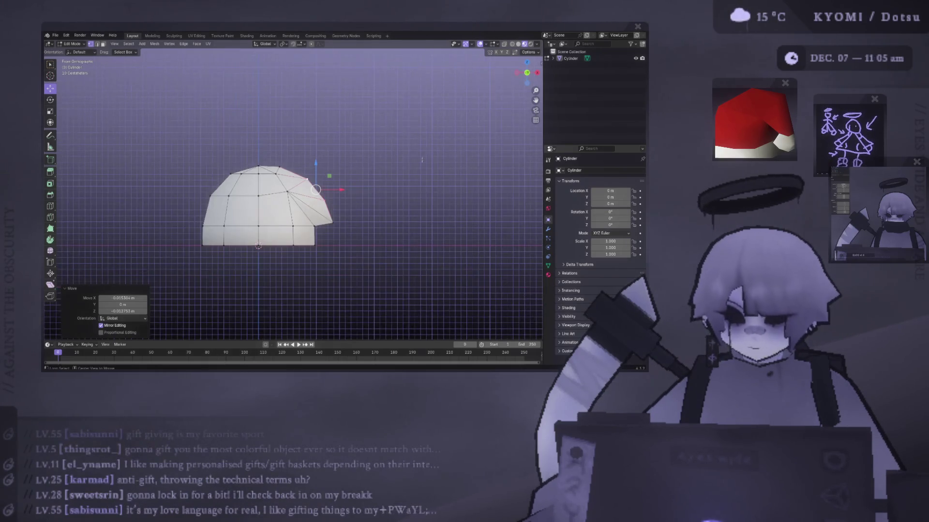
Check the reshaped tip against the pom-pom from an angled view, then resume mesh editing.
{"action": "key", "text": "Tab"}
{"action": "key", "text": "Tab"}
{"action": "mouse_move", "coordinate": [205, 164]}
{"action": "middle_mouse_down"}
{"action": "mouse_move", "coordinate": [109, 171]}
{"action": "mouse_move", "coordinate": [522, 266]}
{"action": "mouse_move", "coordinate": [114, 231]}
{"action": "mouse_move", "coordinate": [106, 246]}
{"action": "middle_mouse_up"}
{"action": "key", "text": "Tab"}
{"action": "scroll", "coordinate": [221, 191], "scroll_direction": "up", "scroll_amount": 3}
{"action": "scroll", "coordinate": [221, 191], "scroll_direction": "down", "scroll_amount": 3}
{"action": "scroll", "coordinate": [255, 234], "scroll_direction": "up", "scroll_amount": 2}
{"action": "scroll", "coordinate": [373, 207], "scroll_direction": "up", "scroll_amount": 4}
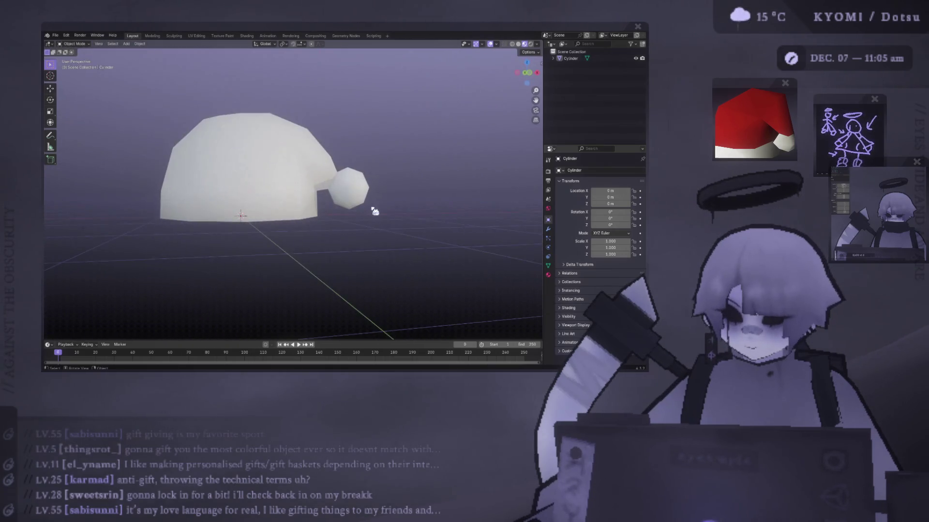
Edit the hat mesh with an upper-left crown vertex selected, viewed from the front.
{"action": "mouse_move", "coordinate": [322, 213]}
{"action": "middle_mouse_down", "text": "alt"}
{"action": "mouse_move", "coordinate": [232, 216]}
{"action": "mouse_move", "coordinate": [255, 191]}
{"action": "middle_mouse_up", "text": "alt"}
{"action": "key", "text": "Tab"}
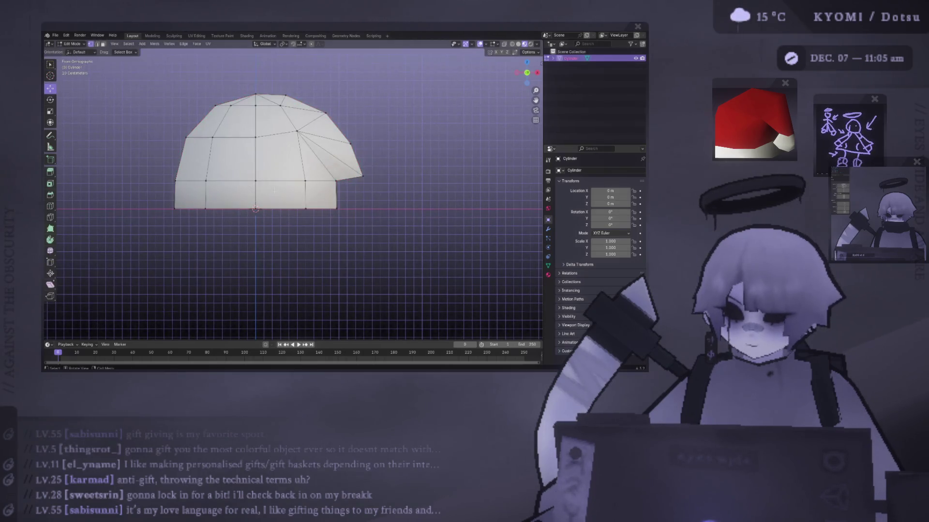
{"action": "scroll", "coordinate": [267, 194], "scroll_direction": "down", "scroll_amount": 2}
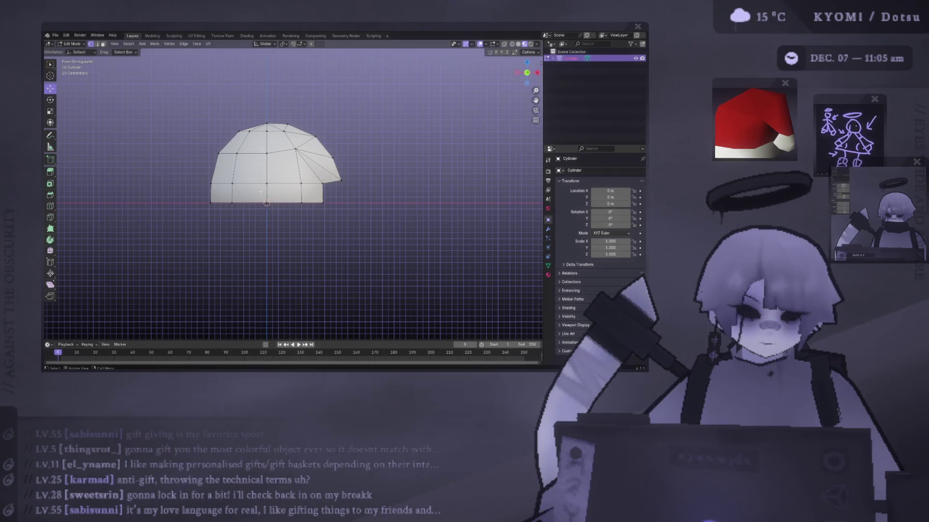
{"action": "left_click", "coordinate": [237, 153]}
{"action": "mouse_move", "coordinate": [237, 153]}
{"action": "middle_mouse_down"}
{"action": "mouse_move", "coordinate": [224, 161]}
{"action": "mouse_move", "coordinate": [234, 183]}
{"action": "middle_mouse_up"}
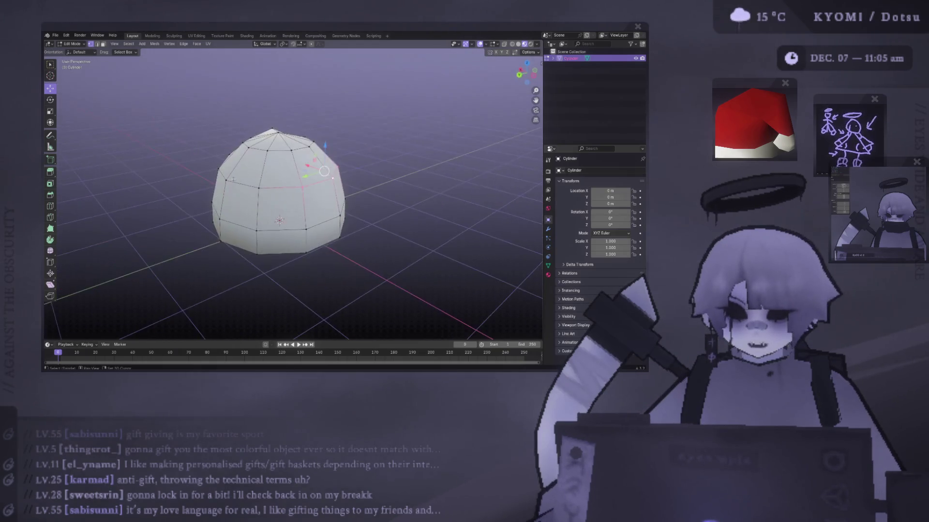
{"action": "key", "text": "KP_1"}
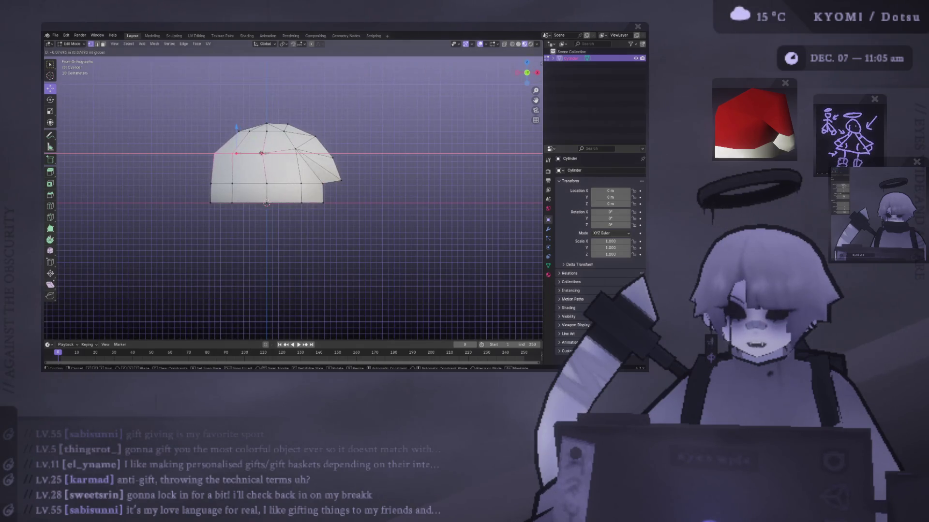
Slide the selected top crown vertices sideways along the X axis.
{"action": "key", "text": "Tab"}
{"action": "key", "text": "Tab"}
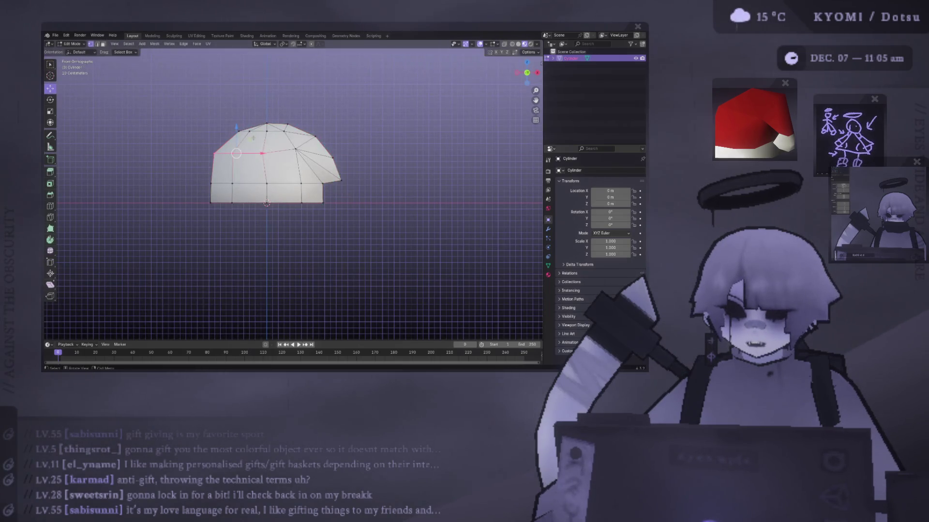
{"action": "mouse_move", "coordinate": [238, 130]}
{"action": "middle_mouse_down"}
{"action": "mouse_move", "coordinate": [262, 144]}
{"action": "mouse_move", "coordinate": [204, 172]}
{"action": "mouse_move", "coordinate": [264, 137]}
{"action": "middle_mouse_up"}
{"action": "left_click_drag", "start_coordinate": [264, 137], "coordinate": [280, 139]}
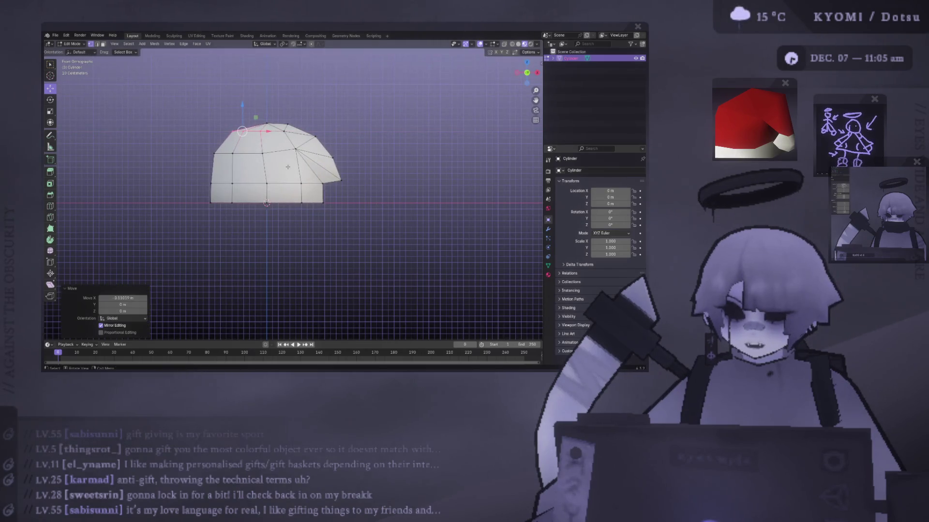
{"action": "mouse_move", "coordinate": [268, 157]}
{"action": "middle_mouse_down"}
{"action": "mouse_move", "coordinate": [331, 216]}
{"action": "mouse_move", "coordinate": [225, 154]}
{"action": "mouse_move", "coordinate": [270, 156]}
{"action": "middle_mouse_up"}
{"action": "left_click_drag", "start_coordinate": [284, 153], "coordinate": [185, 164]}
In front view, shift a crown vertex about 0.07 m along X and check the dome.
{"action": "key", "text": "KP_1"}
{"action": "scroll", "coordinate": [270, 169], "scroll_direction": "up", "scroll_amount": 1}
{"action": "left_click_drag", "start_coordinate": [290, 171], "coordinate": [285, 171]}
{"action": "middle_click_drag", "start_coordinate": [285, 171], "coordinate": [265, 232]}
{"action": "key", "text": "Tab"}
{"action": "scroll", "coordinate": [263, 192], "scroll_direction": "up", "scroll_amount": 3}
{"action": "key", "text": "Tab"}
{"action": "middle_click_drag", "start_coordinate": [263, 191], "coordinate": [284, 153]}
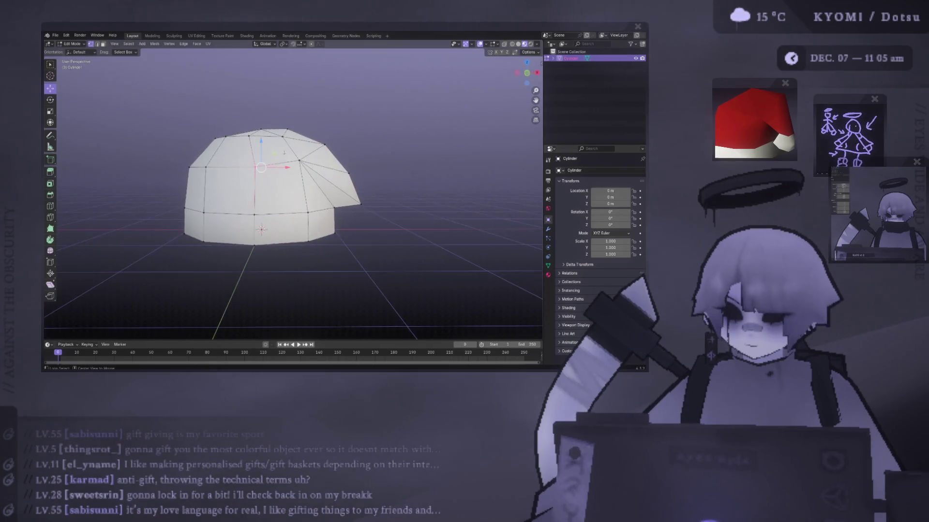
{"action": "key", "text": "KP_1"}
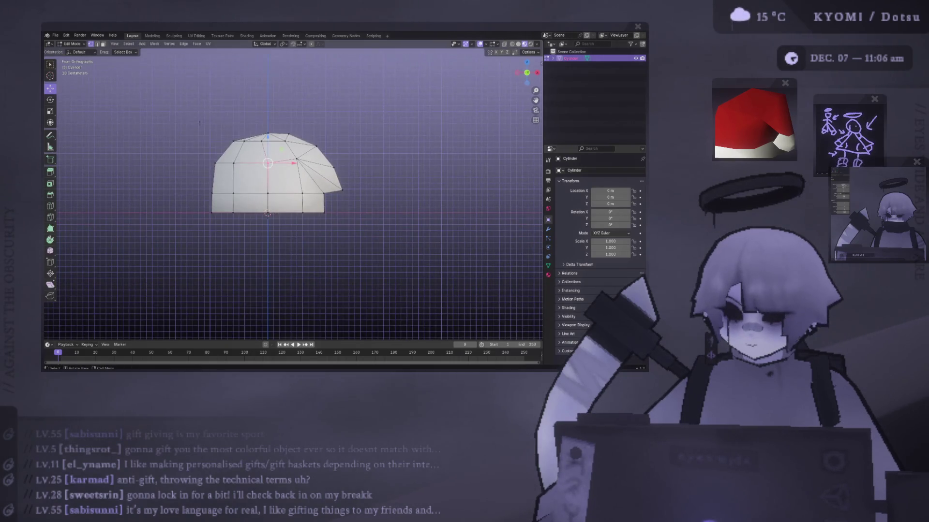
In front view, move a top crown vertex about 0.13 m along X, then view the whole hat.
{"action": "key", "text": "Tab"}
{"action": "key", "text": "Tab"}
{"action": "key", "text": "Tab"}
{"action": "mouse_move", "coordinate": [191, 135]}
{"action": "middle_mouse_down"}
{"action": "mouse_move", "coordinate": [281, 188]}
{"action": "mouse_move", "coordinate": [369, 165]}
{"action": "mouse_move", "coordinate": [464, 164]}
{"action": "mouse_move", "coordinate": [356, 166]}
{"action": "mouse_move", "coordinate": [244, 112]}
{"action": "mouse_move", "coordinate": [261, 175]}
{"action": "middle_mouse_up"}
{"action": "key", "text": "Tab"}
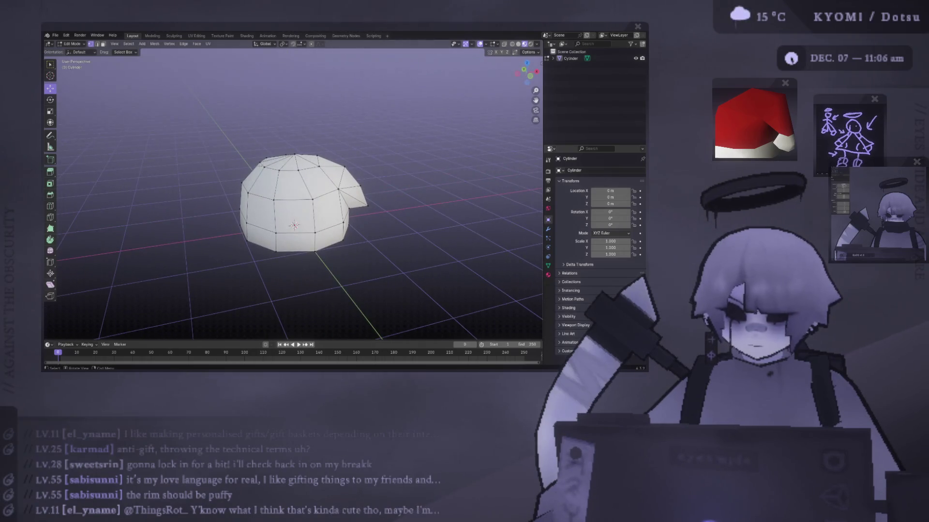
{"action": "key", "text": "KP_1"}
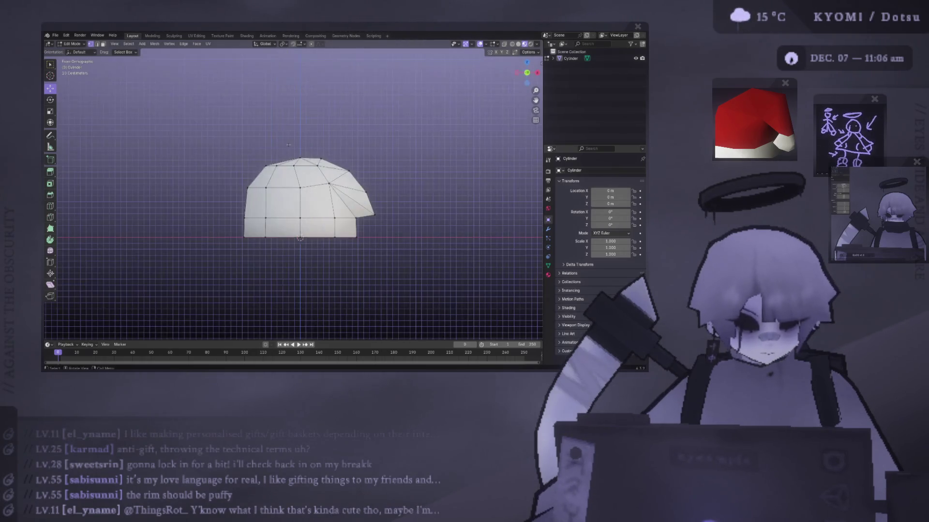
{"action": "scroll", "coordinate": [310, 217], "scroll_direction": "up", "scroll_amount": 3}
{"action": "left_click", "coordinate": [321, 201]}
{"action": "key", "text": "g"}
{"action": "key", "text": "x"}
{"action": "left_click", "coordinate": [313, 190]}
{"action": "key", "text": "Tab"}
{"action": "scroll", "coordinate": [265, 191], "scroll_direction": "down", "scroll_amount": 5}
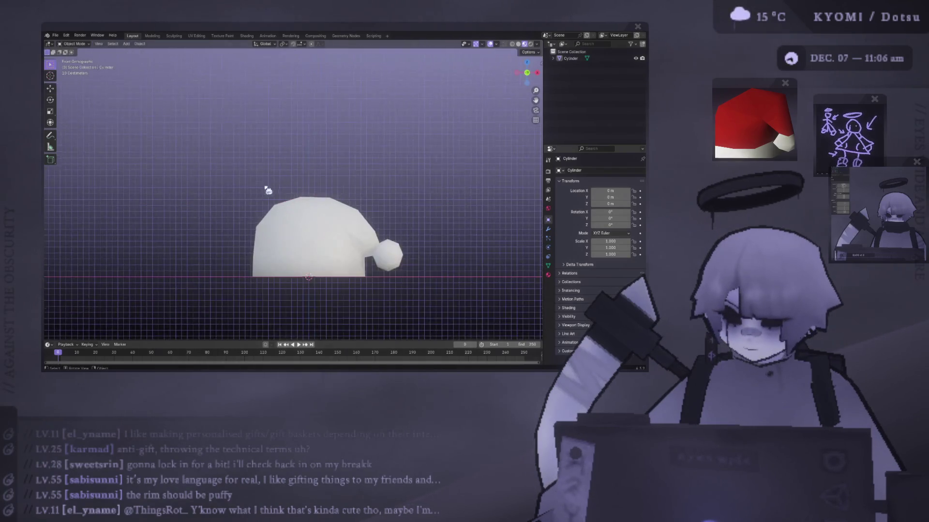
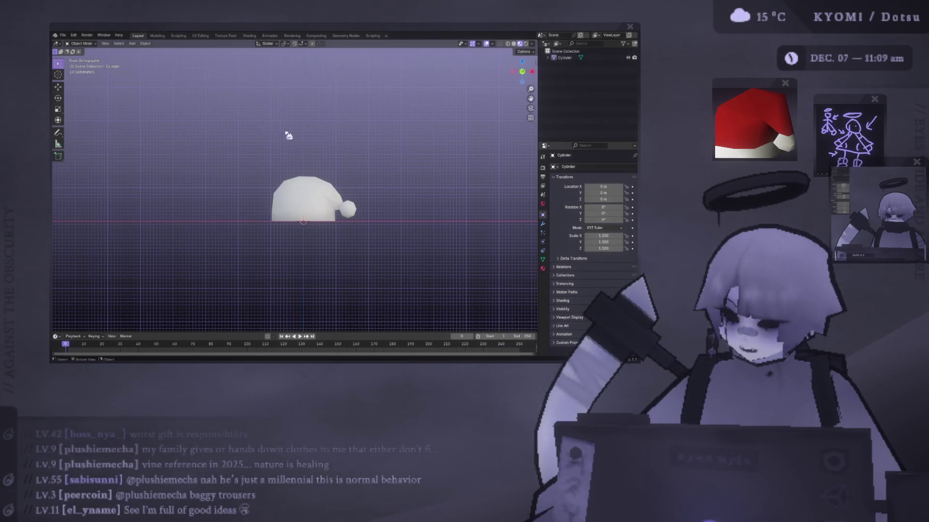
Save the hat file and select a vertex beside the hat's top in Edit Mode.
{"action": "key", "text": "ctrl+s"}
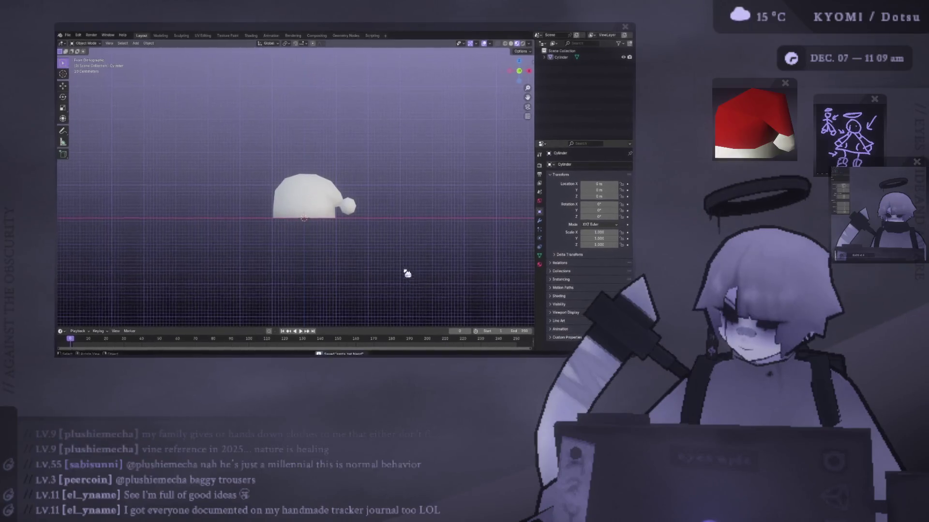
{"action": "middle_click_drag", "start_coordinate": [407, 272], "coordinate": [353, 219]}
{"action": "key", "text": "KP_1"}
{"action": "key", "text": "Tab"}
{"action": "scroll", "coordinate": [405, 216], "scroll_direction": "up", "scroll_amount": 3}
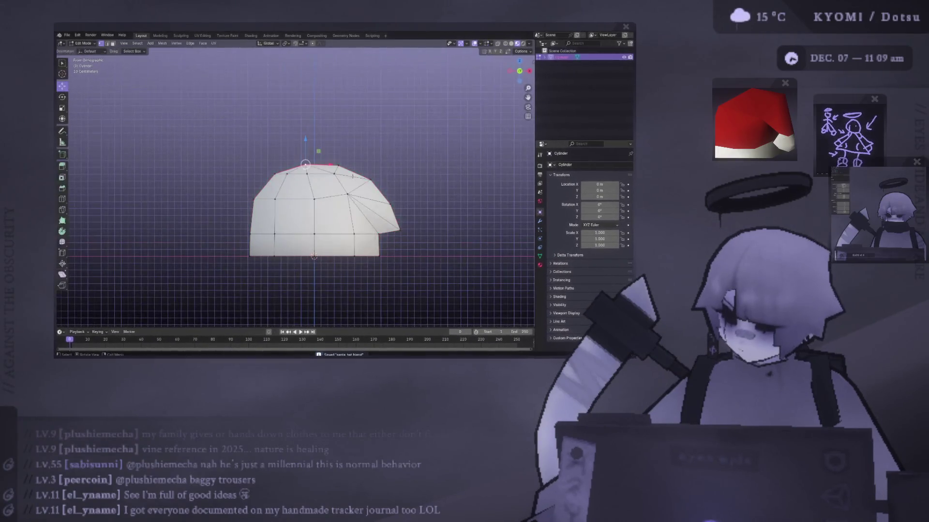
{"action": "left_click", "coordinate": [370, 180]}
{"action": "key", "text": "Tab"}
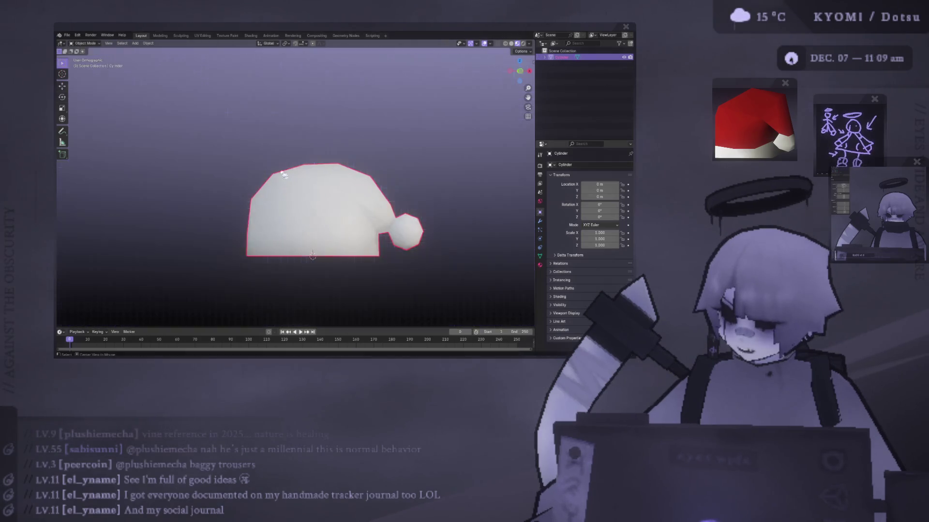
Raise the hat's top vertex slightly and check the shape from several angles.
{"action": "mouse_move", "coordinate": [220, 181]}
{"action": "middle_mouse_down"}
{"action": "mouse_move", "coordinate": [234, 239]}
{"action": "mouse_move", "coordinate": [100, 179]}
{"action": "mouse_move", "coordinate": [140, 197]}
{"action": "mouse_move", "coordinate": [356, 197]}
{"action": "middle_mouse_up"}
{"action": "key", "text": "Tab"}
{"action": "scroll", "coordinate": [290, 203], "scroll_direction": "up", "scroll_amount": 4}
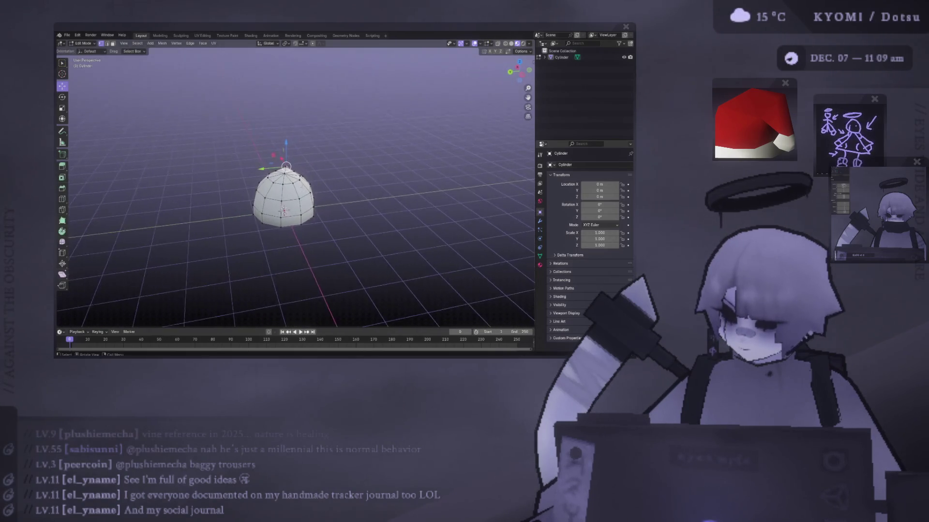
{"action": "mouse_move", "coordinate": [290, 184]}
{"action": "middle_mouse_down"}
{"action": "mouse_move", "coordinate": [309, 178]}
{"action": "mouse_move", "coordinate": [295, 193]}
{"action": "middle_mouse_up"}
{"action": "left_click_drag", "start_coordinate": [279, 170], "coordinate": [280, 167]}
{"action": "key", "text": "Tab"}
{"action": "mouse_move", "coordinate": [280, 167]}
{"action": "middle_mouse_down"}
{"action": "mouse_move", "coordinate": [314, 193]}
{"action": "mouse_move", "coordinate": [344, 197]}
{"action": "mouse_move", "coordinate": [222, 233]}
{"action": "mouse_move", "coordinate": [224, 184]}
{"action": "middle_mouse_up"}
{"action": "scroll", "coordinate": [225, 186], "scroll_direction": "down", "scroll_amount": 3}
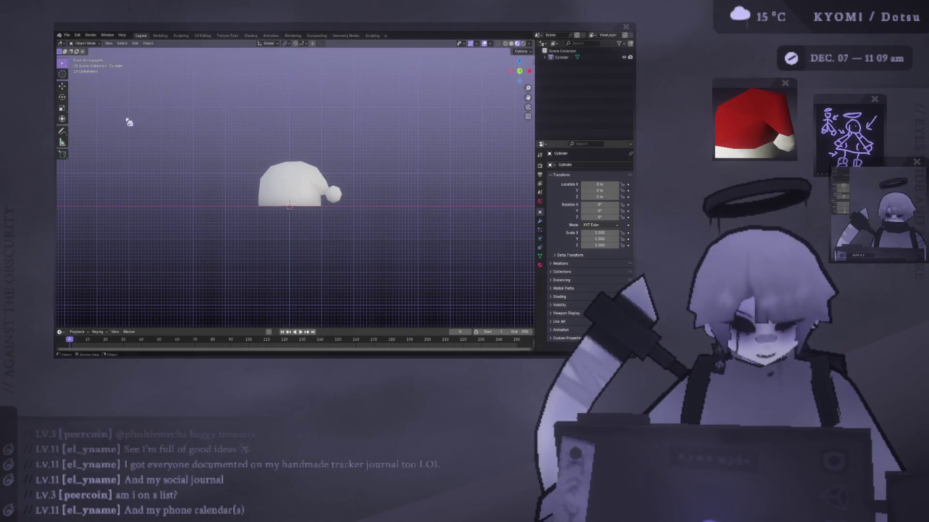
{"action": "mouse_move", "coordinate": [236, 147]}
{"action": "middle_mouse_down"}
{"action": "mouse_move", "coordinate": [211, 153]}
{"action": "mouse_move", "coordinate": [296, 156]}
{"action": "mouse_move", "coordinate": [182, 136]}
{"action": "middle_mouse_up"}
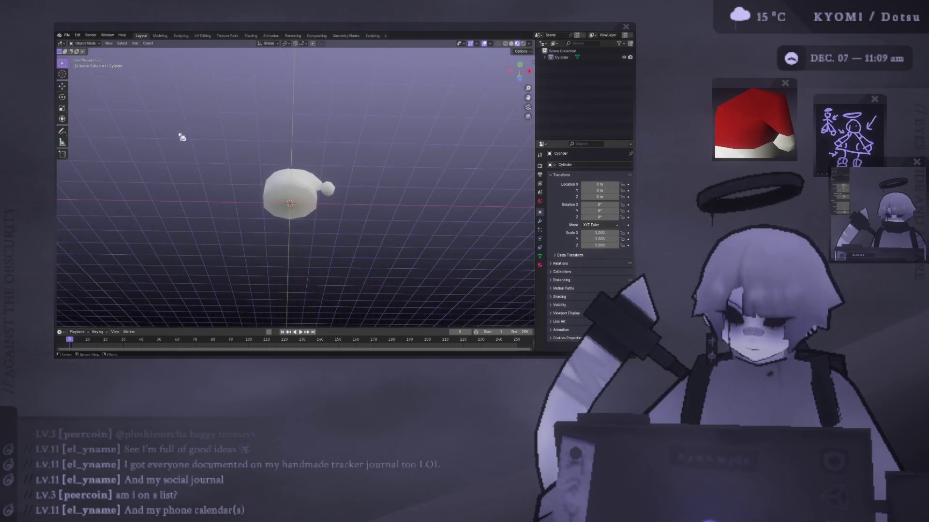
{"action": "key", "text": "Tab"}
{"action": "mouse_move", "coordinate": [293, 182]}
{"action": "middle_mouse_down"}
{"action": "mouse_move", "coordinate": [277, 244]}
{"action": "mouse_move", "coordinate": [207, 202]}
{"action": "middle_mouse_up"}
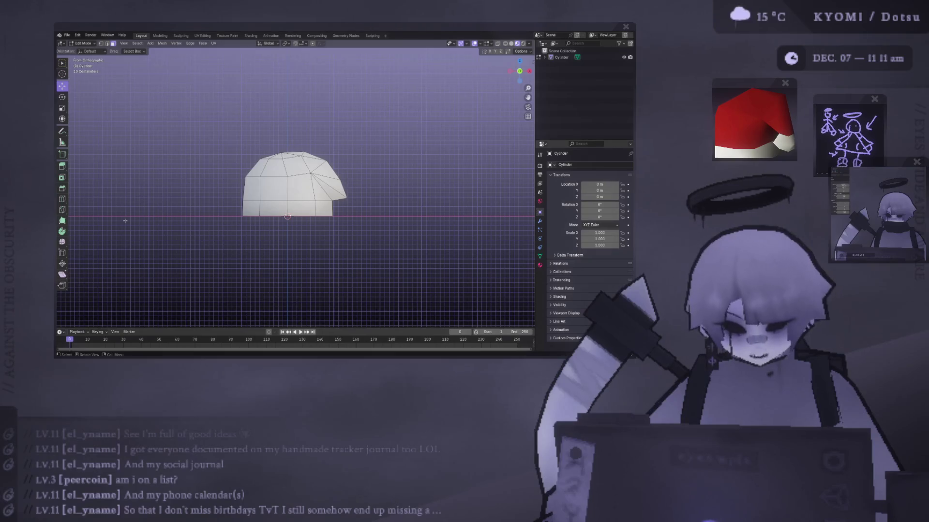
{"action": "mouse_move", "coordinate": [125, 221]}
{"action": "middle_mouse_down"}
{"action": "mouse_move", "coordinate": [145, 261]}
{"action": "mouse_move", "coordinate": [271, 193]}
{"action": "middle_mouse_up"}
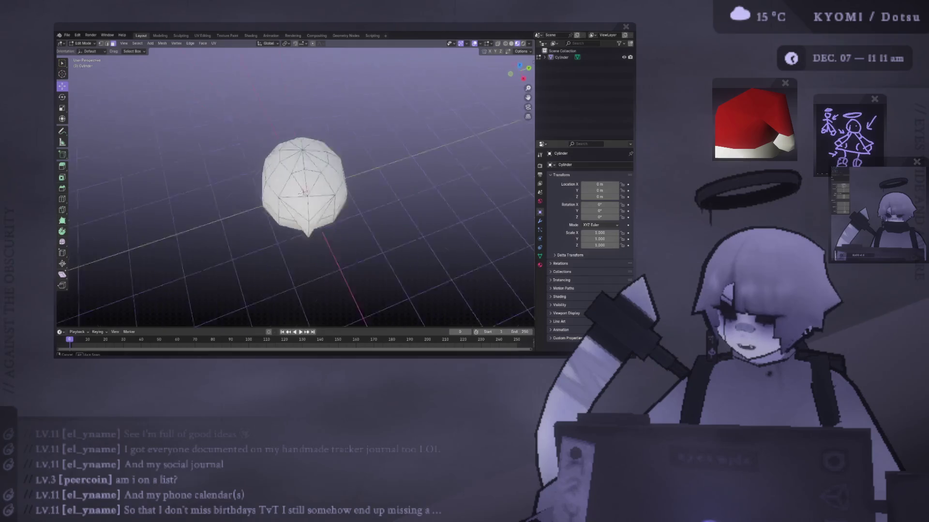
Lower the hat's top vertex slightly, viewed from the front.
{"action": "key", "text": "Tab"}
{"action": "scroll", "coordinate": [326, 176], "scroll_direction": "up", "scroll_amount": 4}
{"action": "key", "text": "Tab"}
{"action": "middle_click_drag", "start_coordinate": [326, 176], "coordinate": [312, 132]}
{"action": "left_click", "coordinate": [311, 133]}
{"action": "key", "text": "KP_1"}
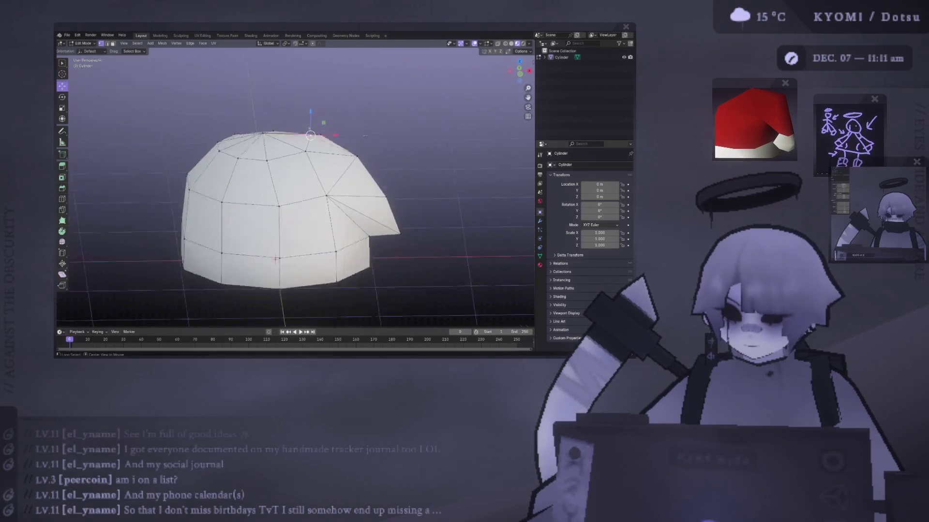
{"action": "left_click_drag", "start_coordinate": [311, 110], "coordinate": [311, 111]}
{"action": "mouse_move", "coordinate": [310, 193]}
{"action": "middle_mouse_down"}
{"action": "mouse_move", "coordinate": [279, 254]}
{"action": "mouse_move", "coordinate": [290, 249]}
{"action": "middle_mouse_up"}
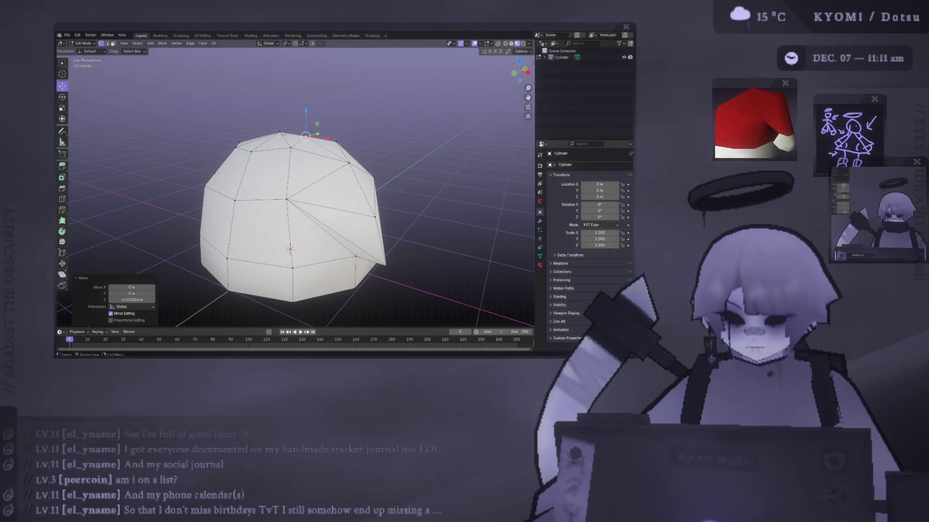
{"action": "mouse_move", "coordinate": [277, 153]}
{"action": "middle_mouse_down"}
{"action": "mouse_move", "coordinate": [180, 182]}
{"action": "mouse_move", "coordinate": [178, 139]}
{"action": "mouse_move", "coordinate": [287, 133]}
{"action": "mouse_move", "coordinate": [212, 135]}
{"action": "mouse_move", "coordinate": [223, 128]}
{"action": "mouse_move", "coordinate": [340, 148]}
{"action": "mouse_move", "coordinate": [349, 163]}
{"action": "middle_mouse_up"}
Move a vertex near the tip to refine the silhouette, then return to Object Mode.
{"action": "key", "text": "Tab"}
{"action": "key", "text": "Tab"}
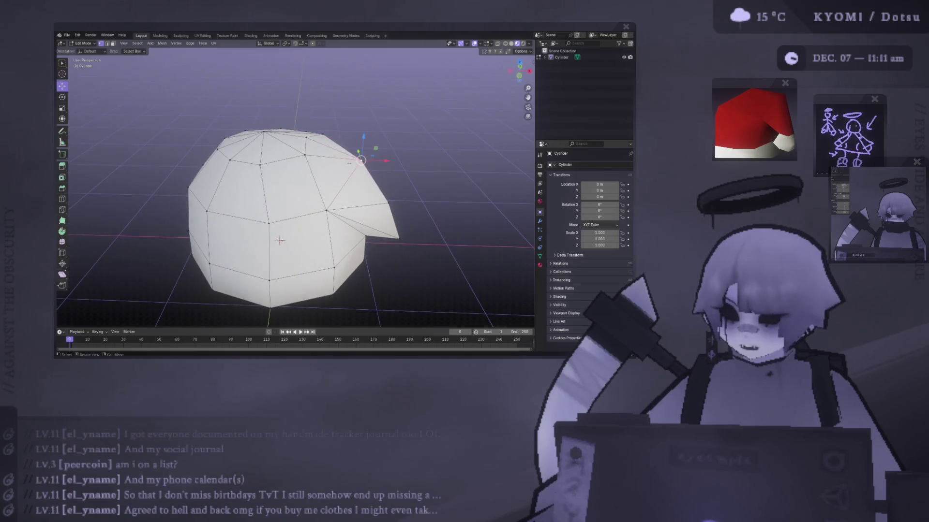
{"action": "key", "text": "KP_1"}
{"action": "key", "text": "g"}
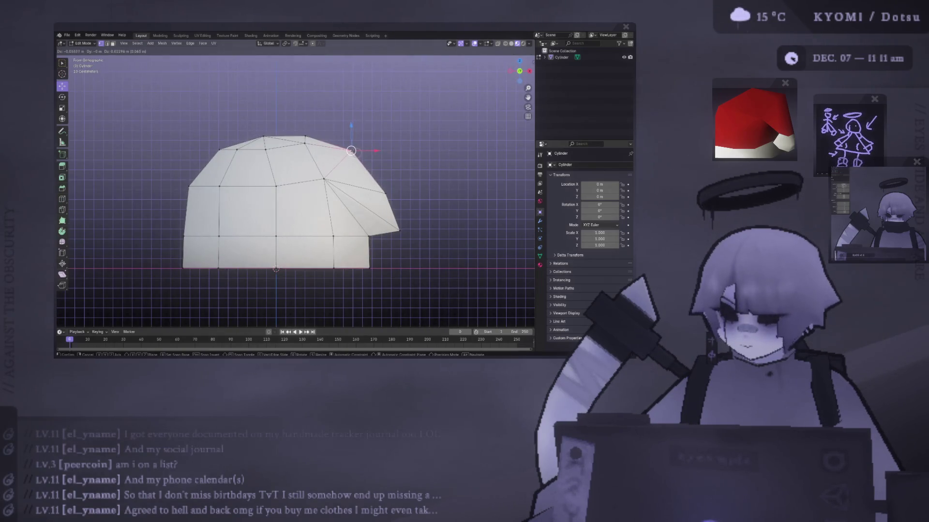
{"action": "left_click", "coordinate": [349, 148]}
{"action": "key", "text": "Tab"}
{"action": "mouse_move", "coordinate": [349, 149]}
{"action": "middle_mouse_down"}
{"action": "mouse_move", "coordinate": [142, 186]}
{"action": "mouse_move", "coordinate": [99, 244]}
{"action": "mouse_move", "coordinate": [192, 190]}
{"action": "middle_mouse_up"}
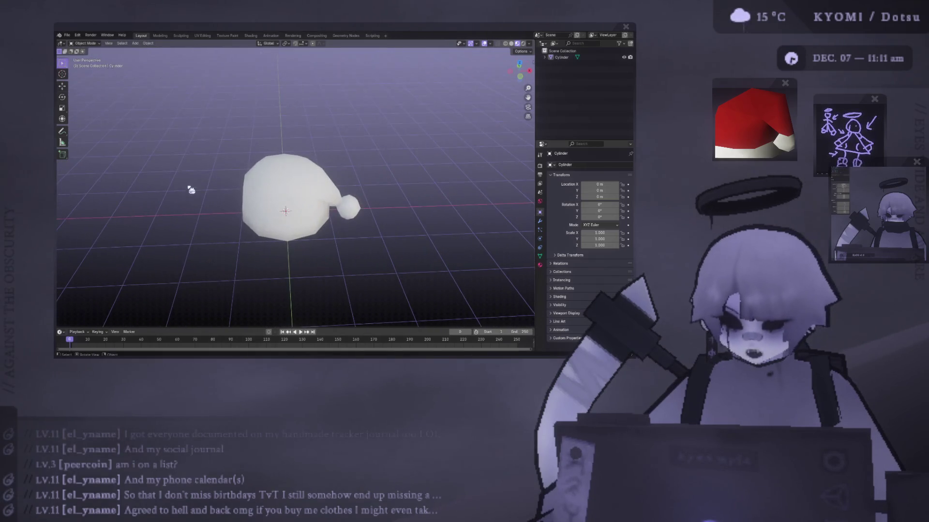
{"action": "mouse_move", "coordinate": [357, 205]}
{"action": "middle_mouse_down"}
{"action": "mouse_move", "coordinate": [355, 114]}
{"action": "mouse_move", "coordinate": [312, 196]}
{"action": "middle_mouse_up"}
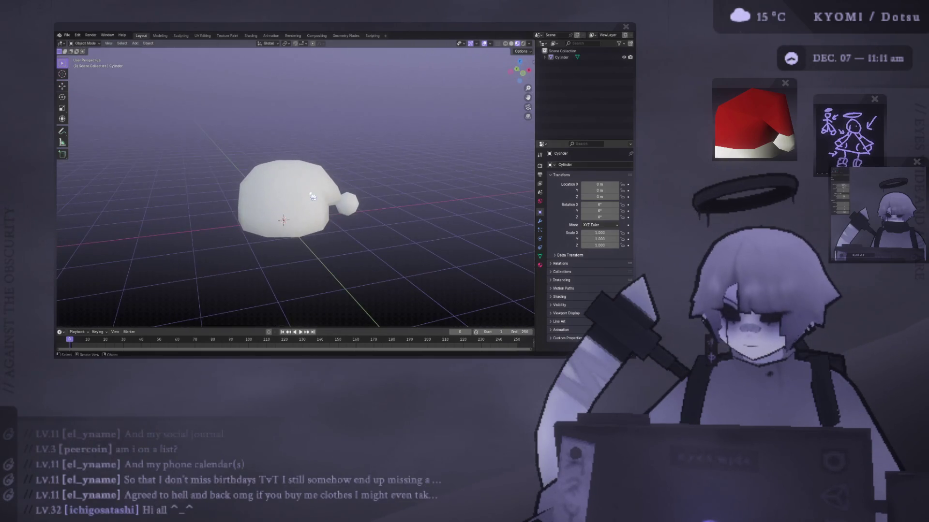
{"action": "middle_click_drag", "start_coordinate": [280, 165], "coordinate": [259, 148]}
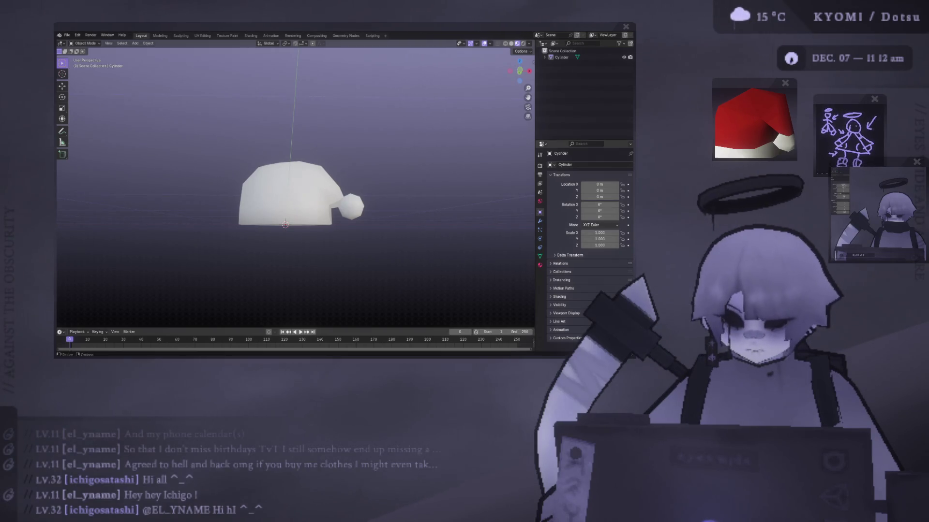
{"action": "middle_click_drag", "start_coordinate": [373, 131], "coordinate": [309, 160]}
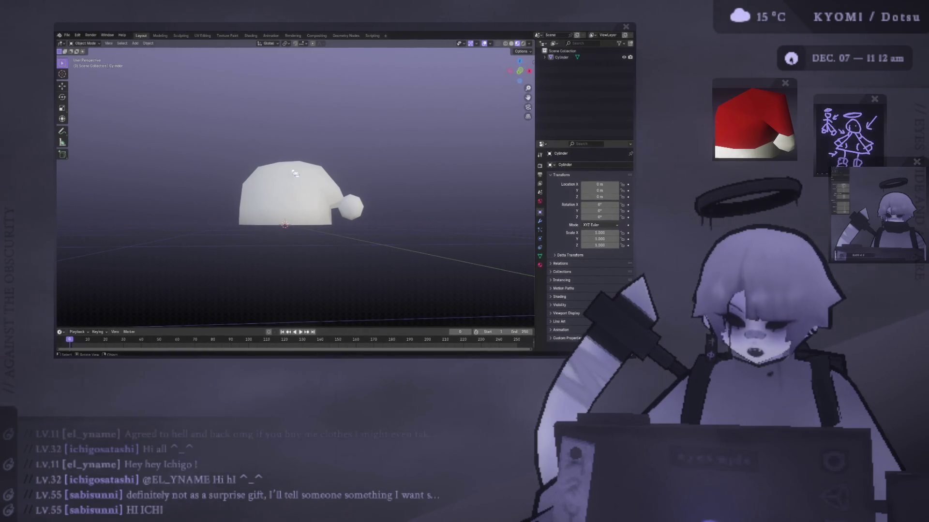
{"action": "scroll", "coordinate": [284, 176], "scroll_direction": "up", "scroll_amount": 2}
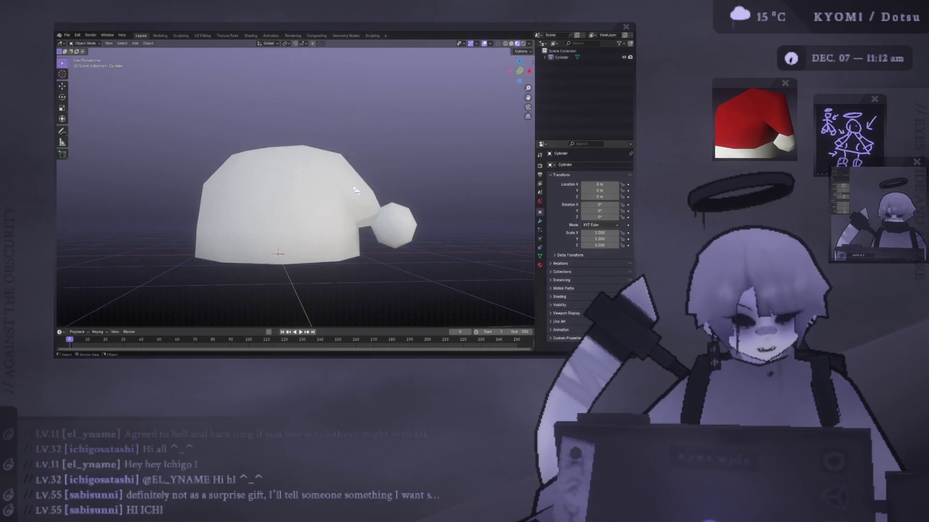
Pull the hat's tip vertex outward and lower it toward the pompom.
{"action": "key", "text": "KP_1"}
{"action": "scroll", "coordinate": [420, 197], "scroll_direction": "down", "scroll_amount": 2}
{"action": "left_click", "coordinate": [232, 192]}
{"action": "scroll", "coordinate": [232, 192], "scroll_direction": "up", "scroll_amount": 2}
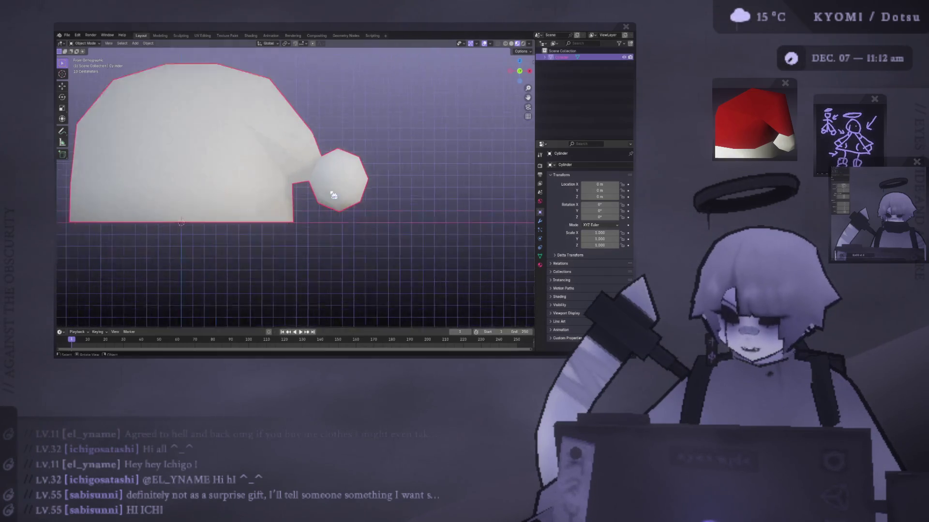
{"action": "key", "text": "Tab"}
{"action": "scroll", "coordinate": [334, 175], "scroll_direction": "up", "scroll_amount": 3}
{"action": "left_click", "coordinate": [335, 176]}
{"action": "left_click_drag", "start_coordinate": [360, 176], "coordinate": [336, 177]}
{"action": "key", "text": "g"}
{"action": "key", "text": "z"}
{"action": "left_click", "coordinate": [347, 176]}
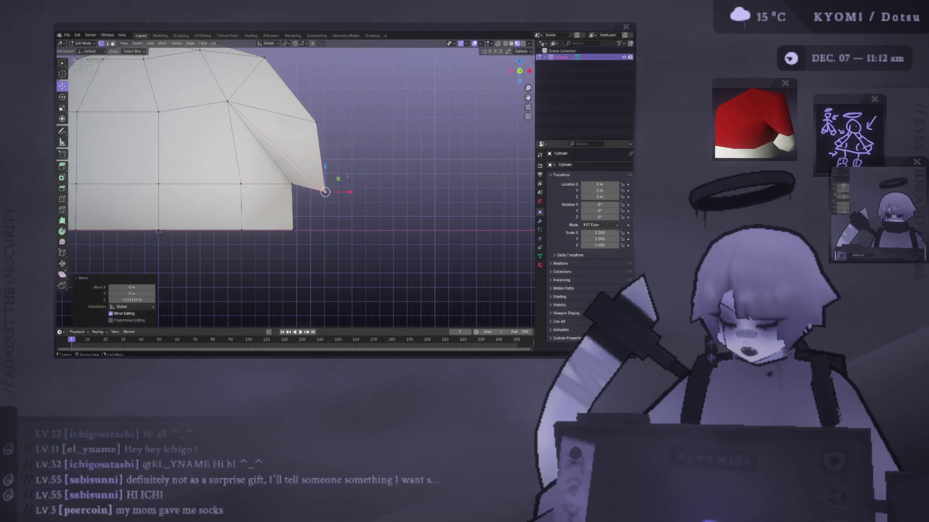
{"action": "key", "text": "Tab"}
Reveal the hidden pompom geometry with Alt+H and select the whole pompom.
{"action": "scroll", "coordinate": [347, 176], "scroll_direction": "down", "scroll_amount": 3}
{"action": "key", "text": "alt+h"}
{"action": "key", "text": "Tab"}
{"action": "key", "text": "Tab"}
{"action": "key", "text": "Tab"}
{"action": "key", "text": "alt+h"}
{"action": "left_click", "coordinate": [390, 222]}
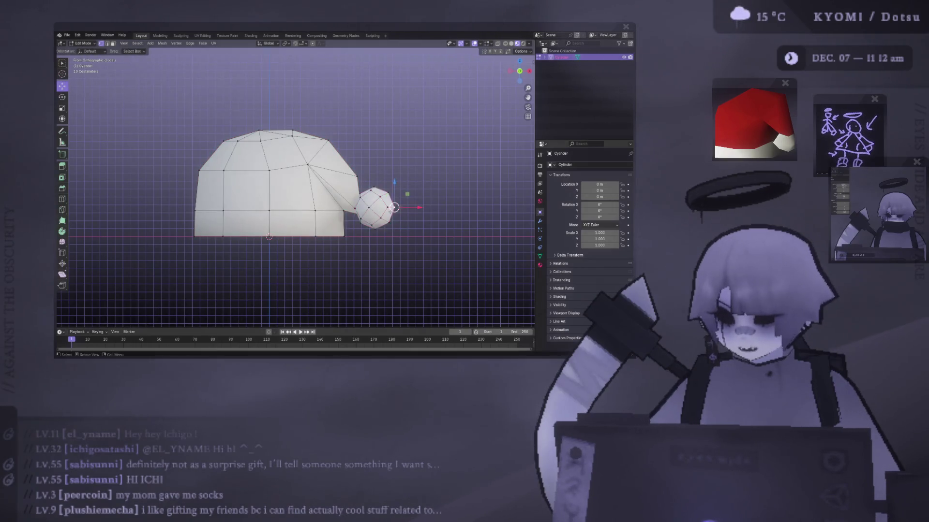
{"action": "key", "text": "ctrl+l"}
{"action": "middle_click_drag", "start_coordinate": [397, 220], "coordinate": [385, 195], "text": "shift"}
{"action": "scroll", "coordinate": [446, 200], "scroll_direction": "up", "scroll_amount": 4}
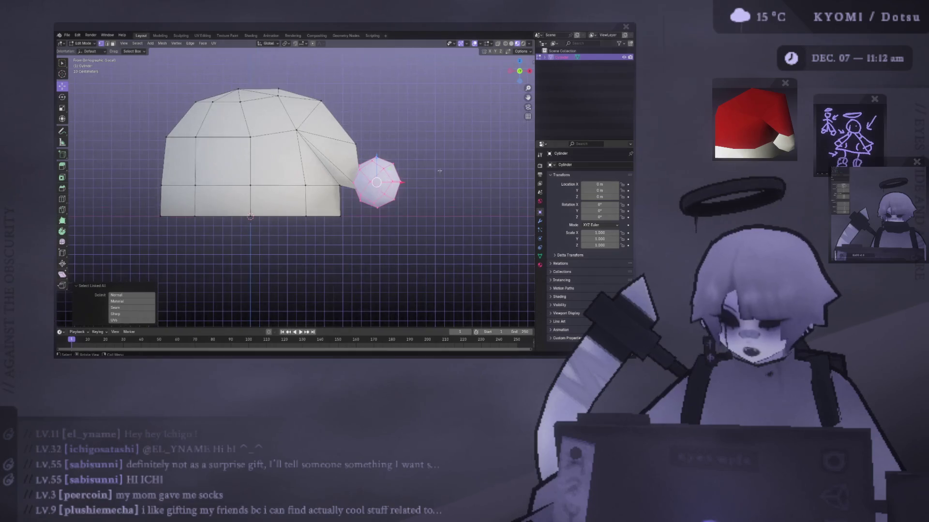
{"action": "key", "text": "Tab"}
Nudge a vertex near the hat's tip slightly left and down.
{"action": "mouse_move", "coordinate": [446, 200]}
{"action": "middle_mouse_down"}
{"action": "mouse_move", "coordinate": [313, 205]}
{"action": "mouse_move", "coordinate": [433, 199]}
{"action": "middle_mouse_up"}
{"action": "key", "text": "Tab"}
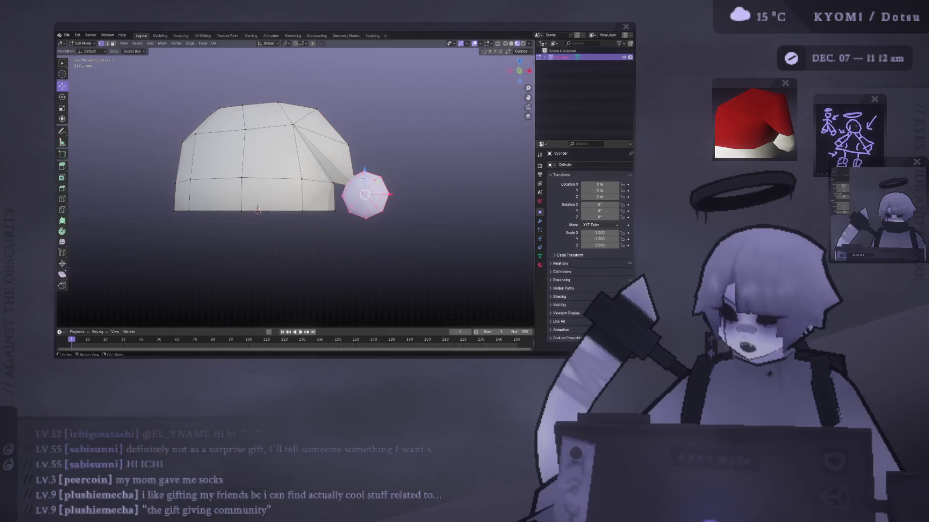
{"action": "left_click", "coordinate": [353, 148]}
{"action": "middle_click_drag", "start_coordinate": [416, 160], "coordinate": [402, 134], "text": "alt"}
{"action": "left_click_drag", "start_coordinate": [345, 150], "coordinate": [343, 153]}
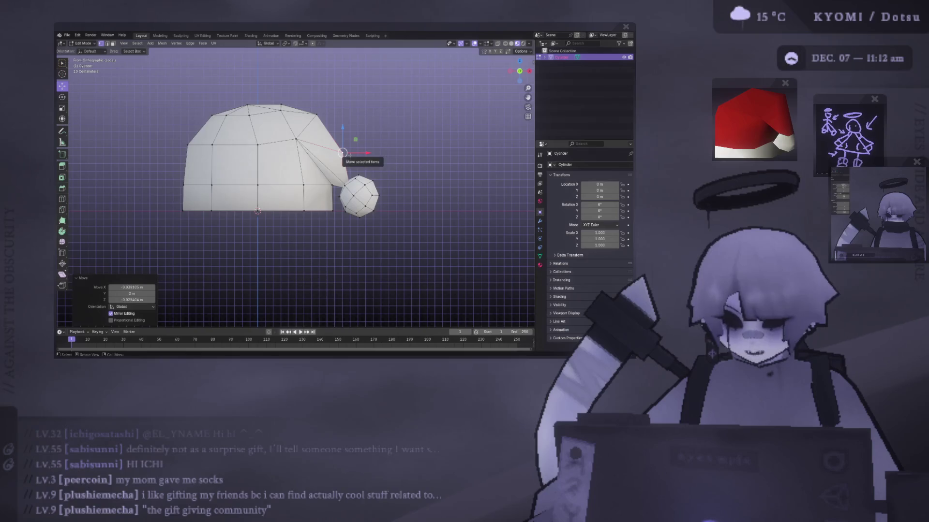
{"action": "mouse_move", "coordinate": [342, 152]}
{"action": "middle_mouse_down"}
{"action": "mouse_move", "coordinate": [237, 120]}
{"action": "mouse_move", "coordinate": [177, 139]}
{"action": "mouse_move", "coordinate": [326, 137]}
{"action": "mouse_move", "coordinate": [300, 160]}
{"action": "middle_mouse_up"}
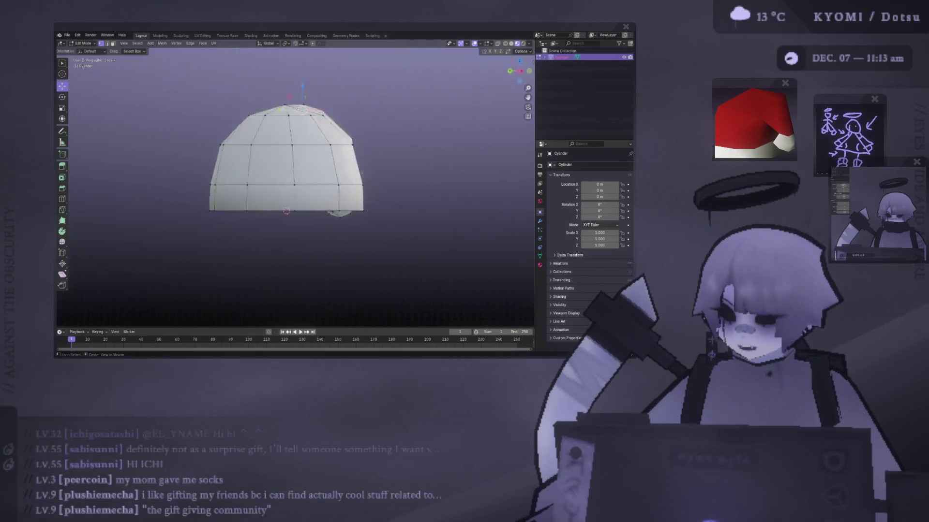
Reposition the selected vertices from the top view.
{"action": "key", "text": "KP_3"}
{"action": "key", "text": "KP_1"}
{"action": "key", "text": "KP_7"}
{"action": "middle_click_drag", "start_coordinate": [303, 195], "coordinate": [303, 111], "text": "shift"}
{"action": "key", "text": "g"}
{"action": "left_click", "coordinate": [302, 176]}
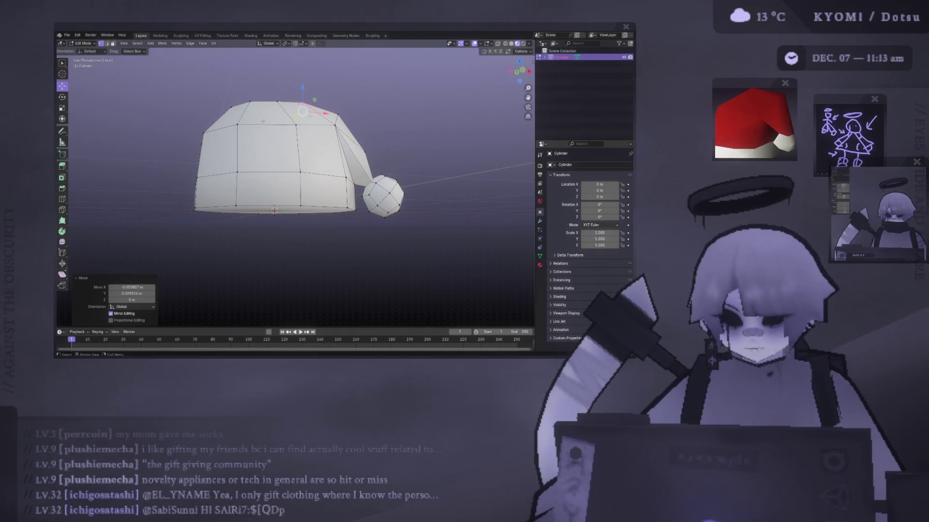
Select the entire linked hat mesh, switch to front view, and go to UV Editing.
{"action": "middle_click_drag", "start_coordinate": [266, 70], "coordinate": [267, 62]}
{"action": "middle_click_drag", "start_coordinate": [301, 109], "coordinate": [300, 108]}
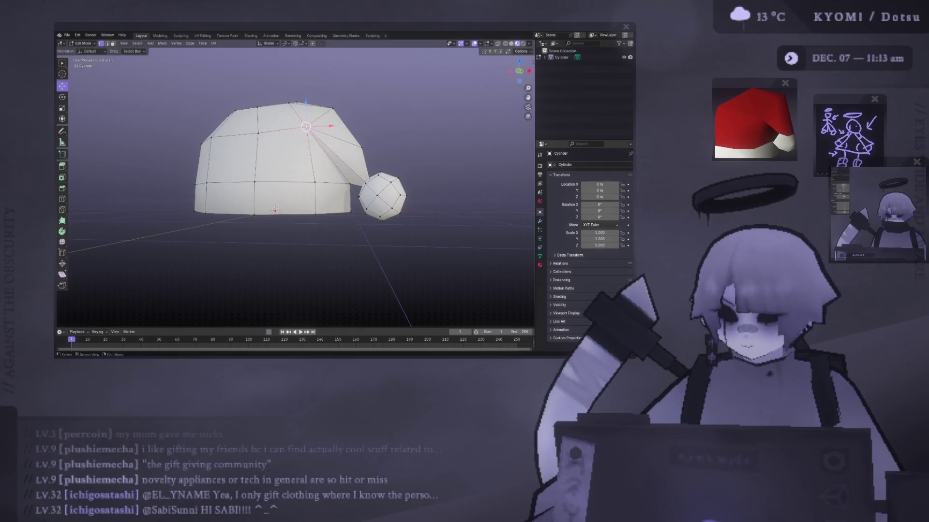
{"action": "key", "text": "ctrl+l"}
{"action": "key", "text": "KP_1"}
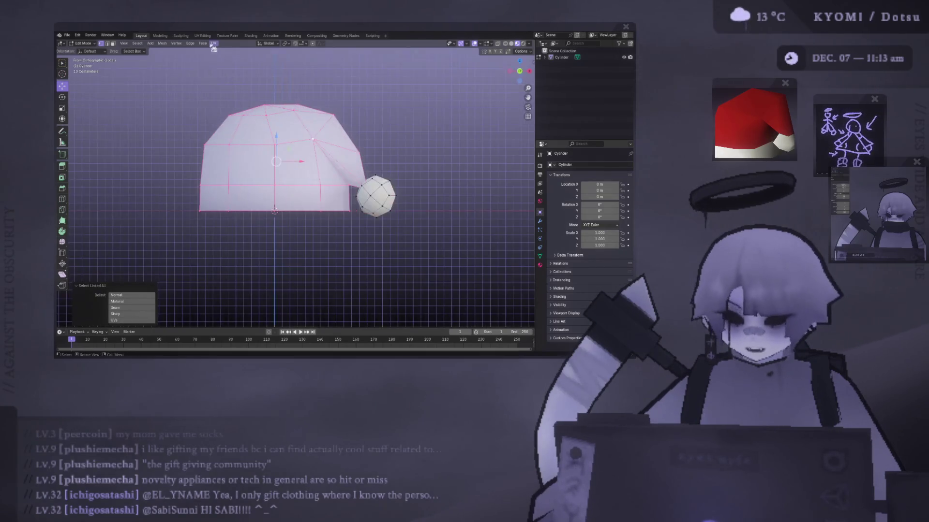
{"action": "left_click", "coordinate": [202, 36]}
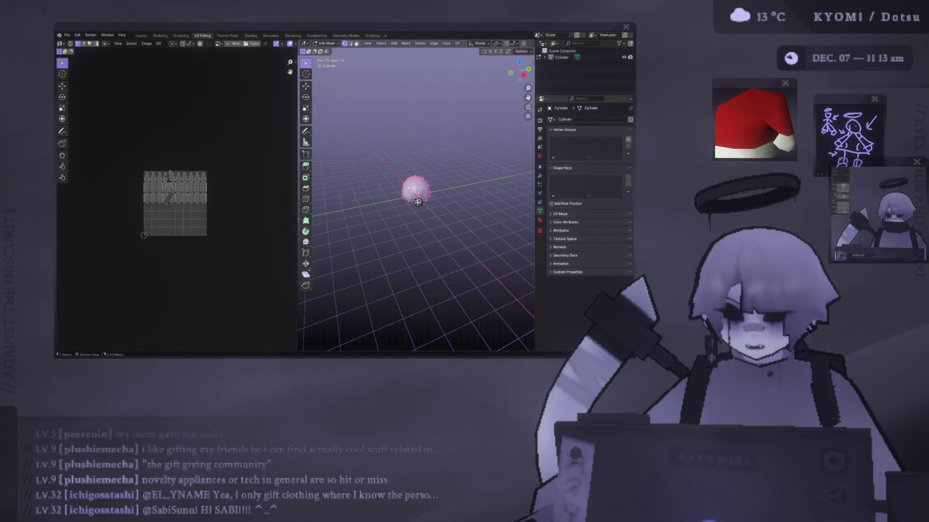
Unwrap the hat's faces with Project from View (Bounds) from the front view.
{"action": "scroll", "coordinate": [416, 193], "scroll_direction": "up", "scroll_amount": 5}
{"action": "key", "text": "KP_1"}
{"action": "middle_click_drag", "start_coordinate": [508, 203], "coordinate": [404, 191], "text": "shift"}
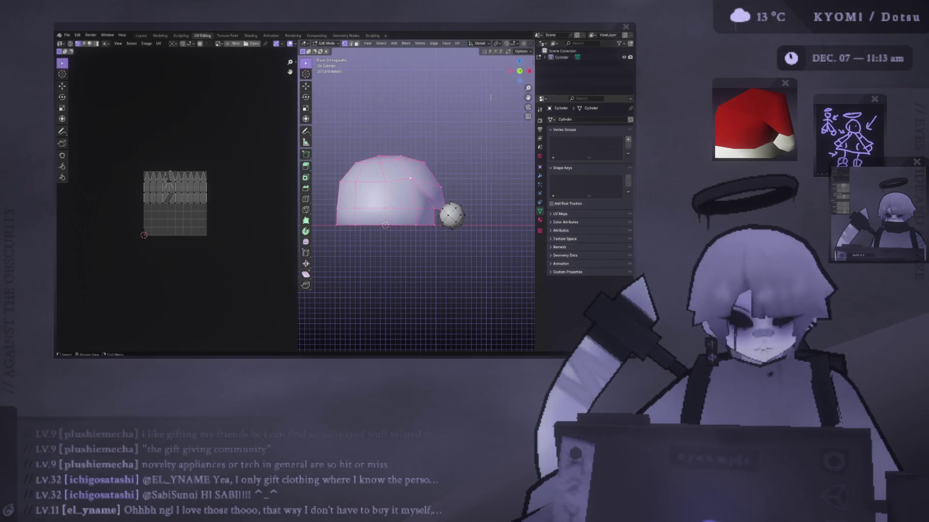
{"action": "left_click_drag", "start_coordinate": [300, 111], "coordinate": [222, 111]}
{"action": "mouse_move", "coordinate": [290, 194]}
{"action": "middle_mouse_down", "text": "shift"}
{"action": "mouse_move", "coordinate": [358, 189]}
{"action": "mouse_move", "coordinate": [305, 193]}
{"action": "middle_mouse_up", "text": "shift"}
{"action": "scroll", "coordinate": [305, 193], "scroll_direction": "up", "scroll_amount": 1}
{"action": "right_click", "coordinate": [305, 183]}
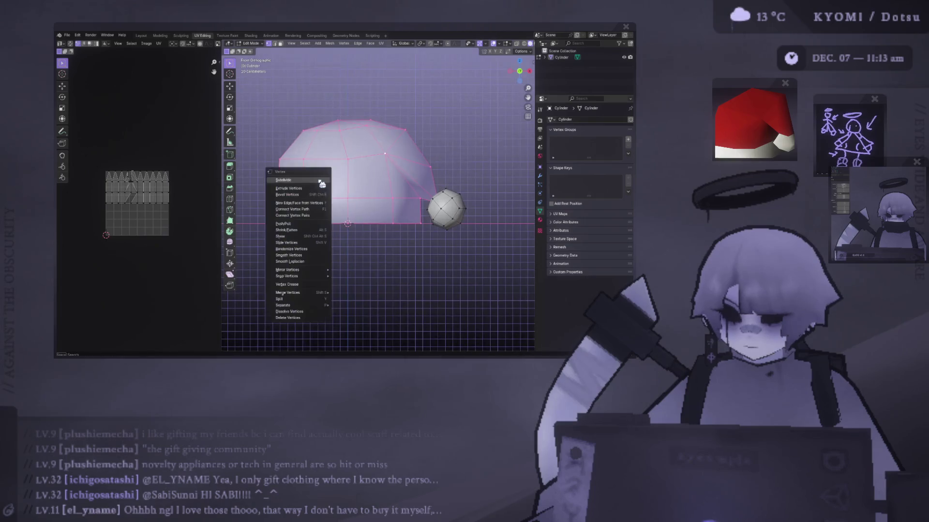
{"action": "left_click", "coordinate": [305, 242]}
{"action": "right_click", "coordinate": [310, 231]}
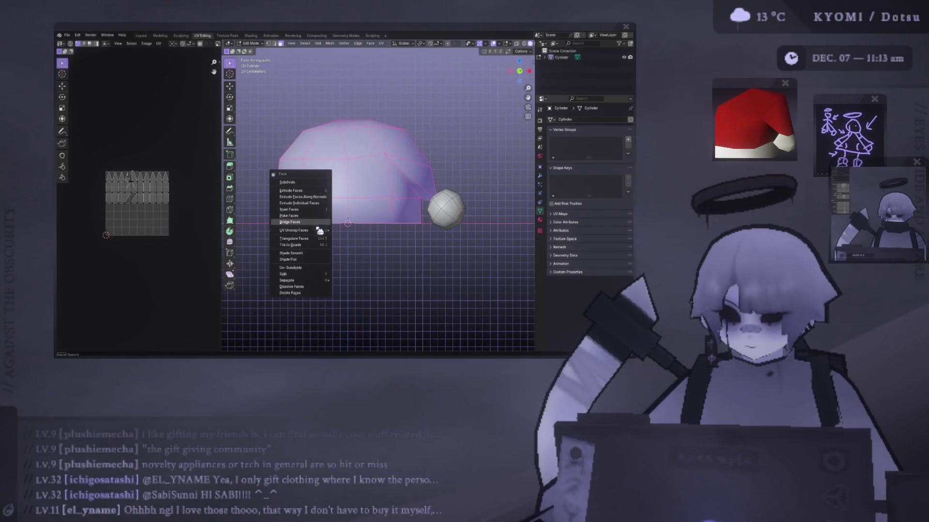
{"action": "mouse_move", "coordinate": [315, 231]}
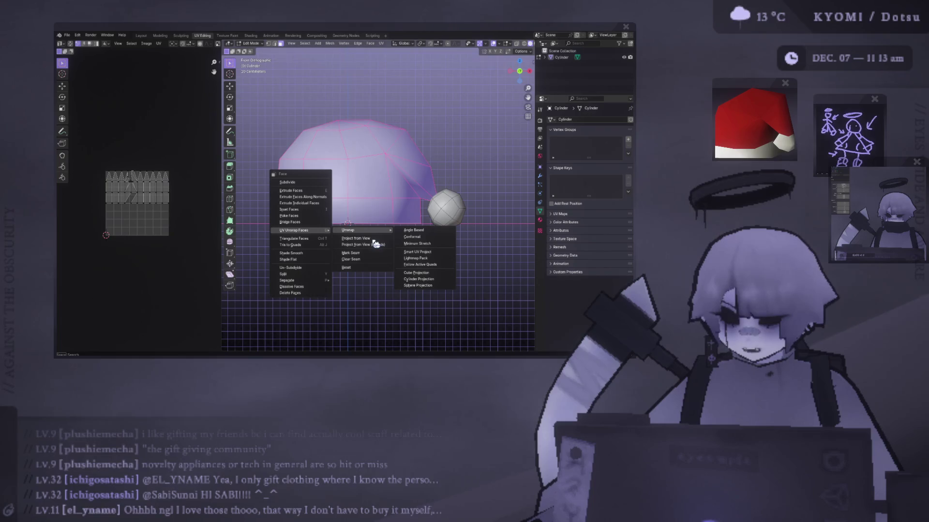
{"action": "left_click", "coordinate": [376, 245]}
Scale the UV island down and move it onto the lower part of the UV grid.
{"action": "key", "text": "s"}
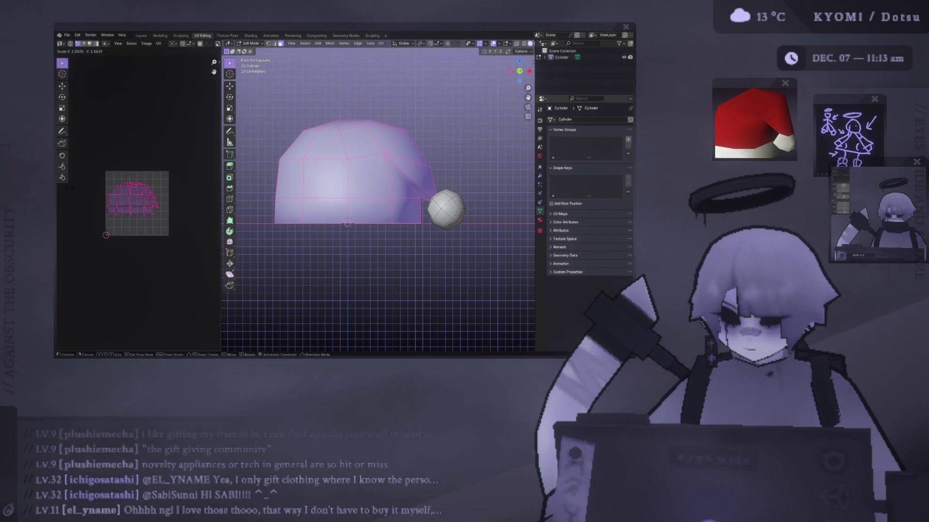
{"action": "left_click", "coordinate": [212, 216]}
{"action": "key", "text": "g"}
{"action": "left_click", "coordinate": [212, 216]}
{"action": "left_click", "coordinate": [212, 216]}
{"action": "key", "text": "g"}
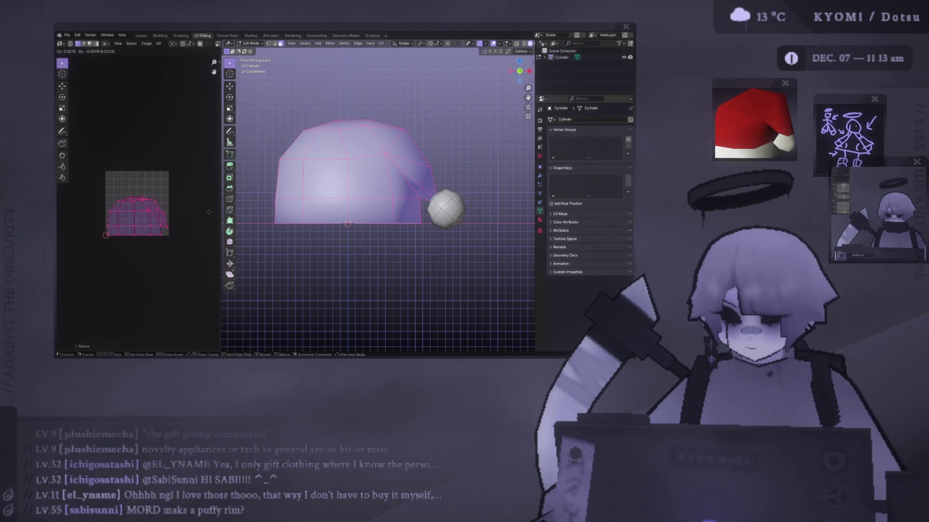
{"action": "left_click", "coordinate": [209, 212]}
{"action": "left_click", "coordinate": [209, 211]}
{"action": "key", "text": "Tab"}
{"action": "middle_click_drag", "start_coordinate": [310, 210], "coordinate": [344, 207], "text": "shift"}
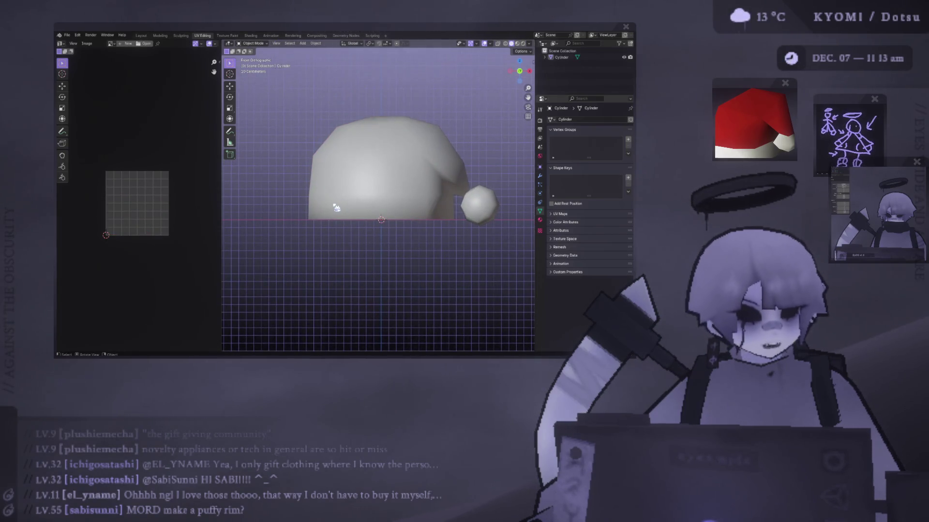
In Layout, extrude the bottom face loop in place and scale it into a wider brim.
{"action": "left_click", "coordinate": [145, 37]}
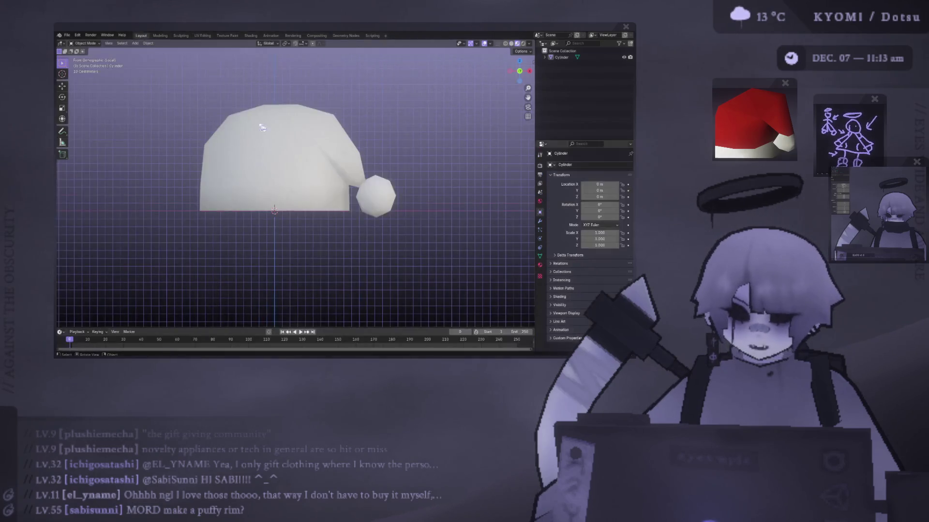
{"action": "key", "text": "Tab"}
{"action": "key", "text": "alt+a"}
{"action": "left_click", "coordinate": [199, 196], "text": "alt"}
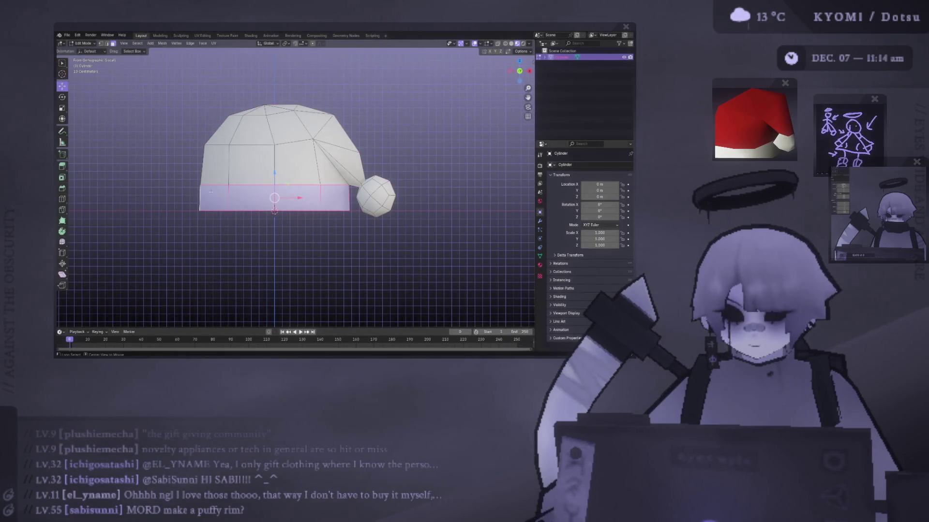
{"action": "middle_click_drag", "start_coordinate": [199, 196], "coordinate": [442, 191]}
{"action": "key", "text": "KP_1"}
{"action": "key", "text": "e"}
{"action": "key", "text": "Escape"}
{"action": "key", "text": "s"}
{"action": "left_click", "coordinate": [452, 190]}
{"action": "key", "text": "Tab"}
Select the underside cap and surrounding rim faces from below, then open the delete menu.
{"action": "mouse_move", "coordinate": [451, 191]}
{"action": "middle_mouse_down"}
{"action": "mouse_move", "coordinate": [404, 242]}
{"action": "mouse_move", "coordinate": [418, 211]}
{"action": "middle_mouse_up"}
{"action": "key", "text": "KP_1"}
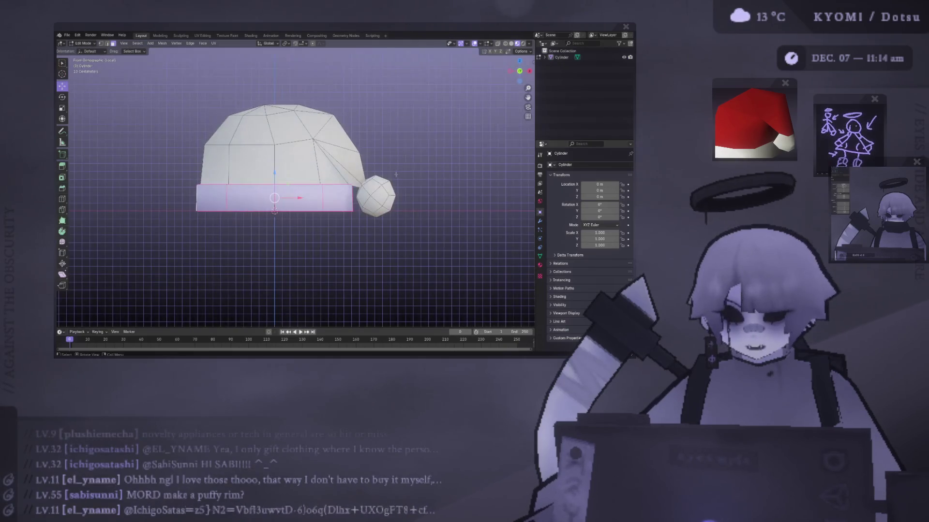
{"action": "mouse_move", "coordinate": [404, 177]}
{"action": "middle_mouse_down"}
{"action": "mouse_move", "coordinate": [426, 199]}
{"action": "mouse_move", "coordinate": [224, 186]}
{"action": "middle_mouse_up"}
{"action": "key", "text": "Tab"}
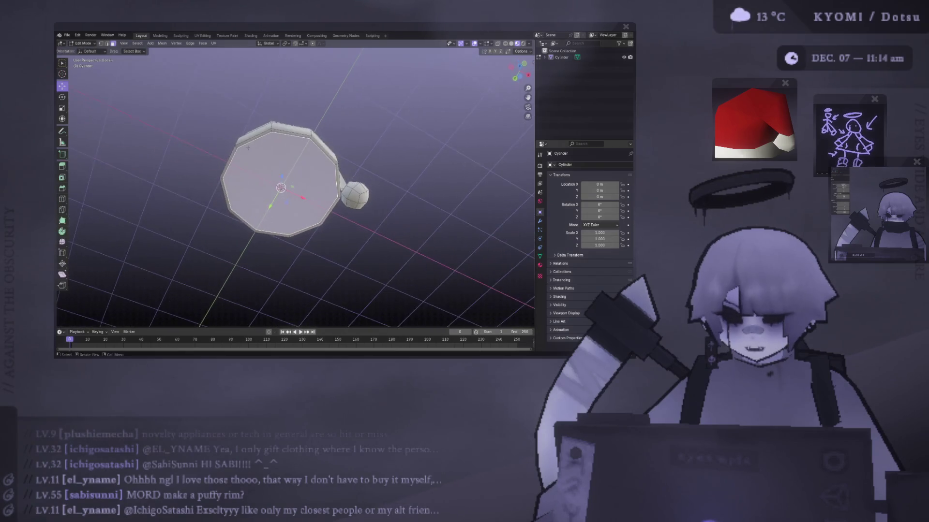
{"action": "left_click", "coordinate": [224, 185]}
{"action": "left_click", "coordinate": [224, 186], "text": "shift"}
{"action": "left_click", "coordinate": [224, 186], "text": "shift"}
{"action": "left_click", "coordinate": [247, 220], "text": "shift"}
{"action": "left_click", "coordinate": [324, 220], "text": "shift"}
{"action": "left_click", "coordinate": [309, 229], "text": "shift"}
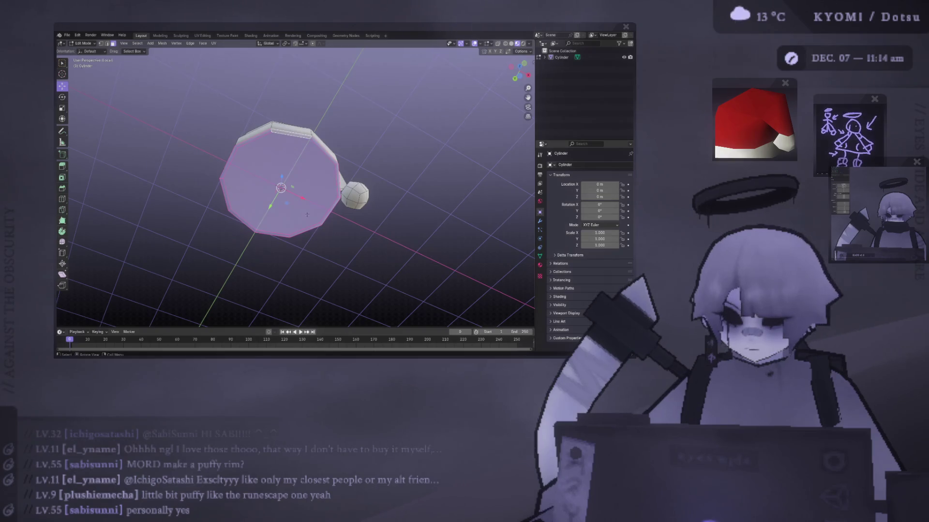
{"action": "key", "text": "x"}
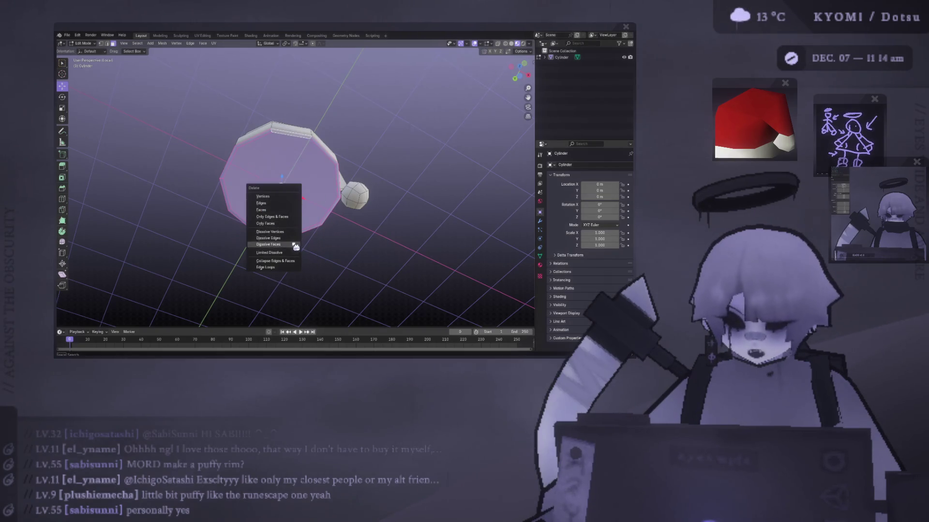
Dissolve the selected underside faces into one cap face and hide it.
{"action": "left_click", "coordinate": [286, 239]}
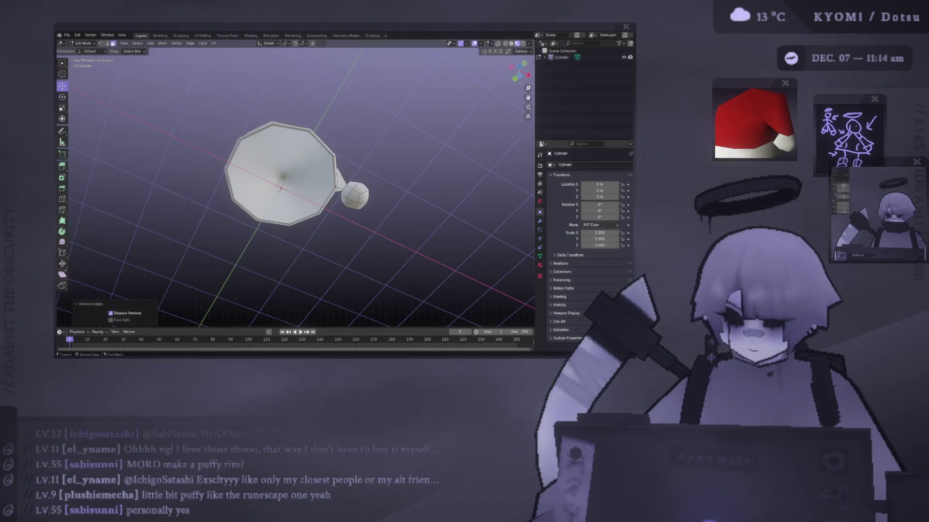
{"action": "mouse_move", "coordinate": [292, 157]}
{"action": "middle_mouse_down"}
{"action": "mouse_move", "coordinate": [288, 218]}
{"action": "mouse_move", "coordinate": [290, 162]}
{"action": "mouse_move", "coordinate": [290, 186]}
{"action": "mouse_move", "coordinate": [269, 203]}
{"action": "mouse_move", "coordinate": [237, 162]}
{"action": "mouse_move", "coordinate": [249, 228]}
{"action": "middle_mouse_up"}
{"action": "key", "text": "alt+a"}
{"action": "key", "text": "KP_1"}
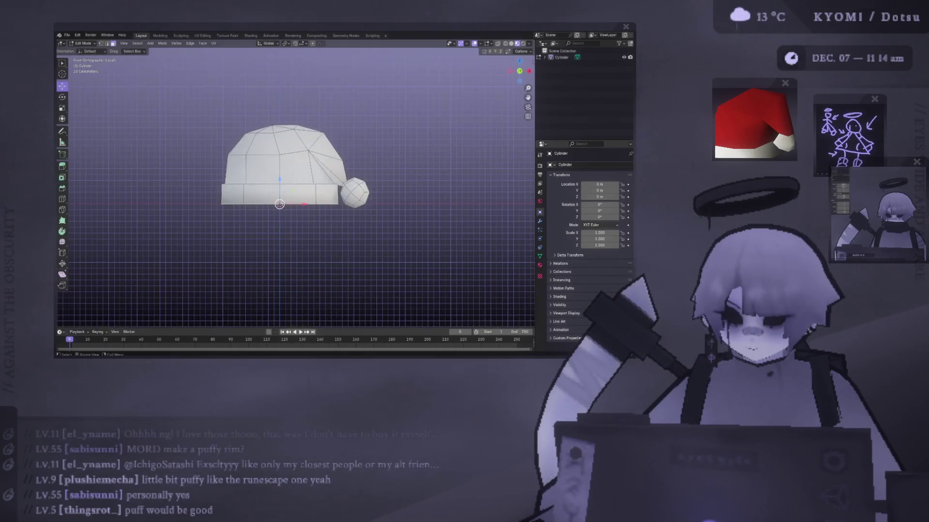
{"action": "mouse_move", "coordinate": [327, 190]}
{"action": "middle_mouse_down"}
{"action": "mouse_move", "coordinate": [320, 114]}
{"action": "mouse_move", "coordinate": [303, 189]}
{"action": "middle_mouse_up"}
{"action": "key", "text": "h"}
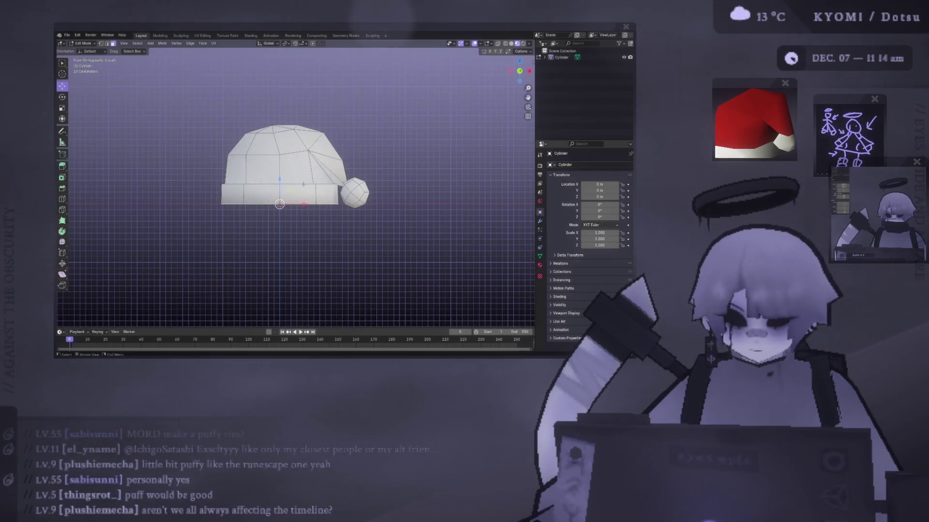
Select the brim's rim face loop and move it vertically along Z.
{"action": "mouse_move", "coordinate": [301, 181]}
{"action": "middle_mouse_down"}
{"action": "mouse_move", "coordinate": [291, 203]}
{"action": "mouse_move", "coordinate": [370, 191]}
{"action": "middle_mouse_up"}
{"action": "left_click", "coordinate": [292, 202]}
{"action": "left_click", "coordinate": [298, 195], "text": "alt"}
{"action": "key", "text": "KP_1"}
{"action": "key", "text": "g"}
{"action": "key", "text": "z"}
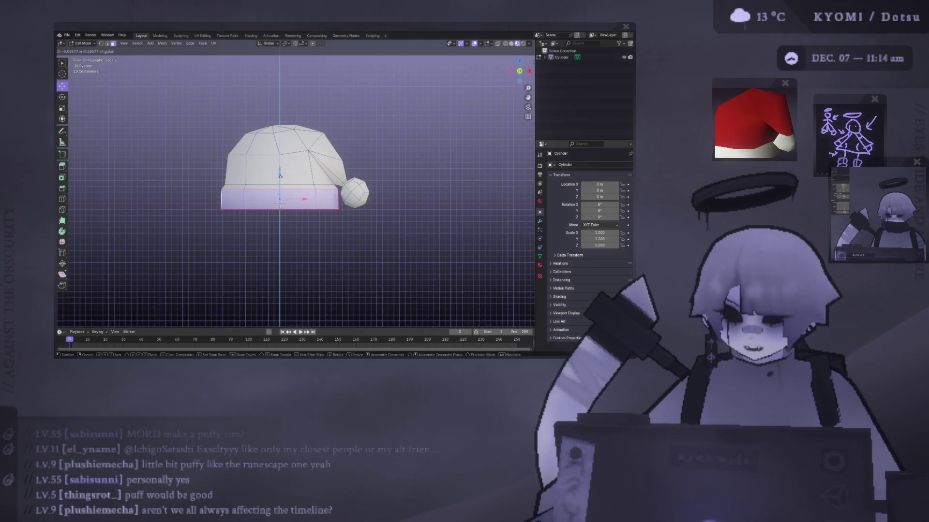
{"action": "left_click", "coordinate": [279, 175]}
{"action": "key", "text": "ctrl+l"}
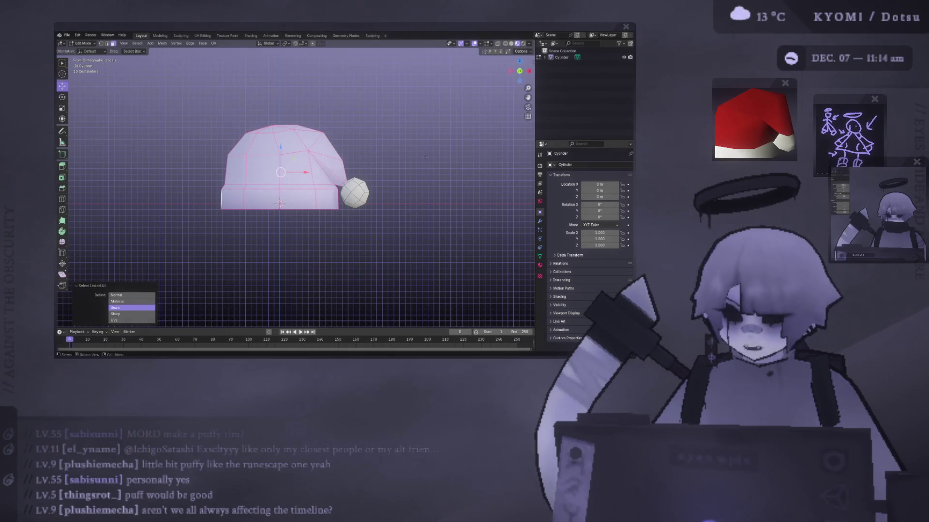
Unwrap the hat dome with Project from View from the front.
{"action": "key", "text": "ctrl+f"}
{"action": "mouse_move", "coordinate": [286, 168]}
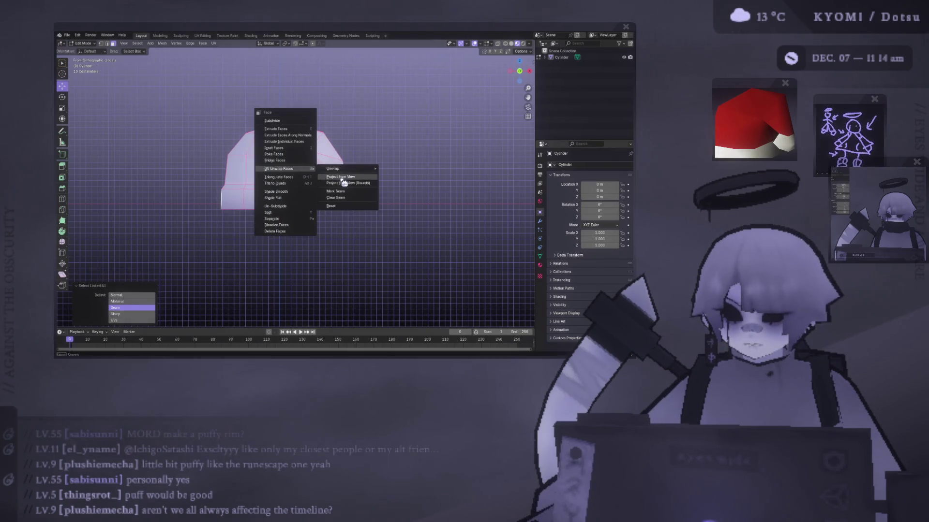
{"action": "left_click", "coordinate": [342, 177]}
{"action": "scroll", "coordinate": [211, 207], "scroll_direction": "up", "scroll_amount": 2}
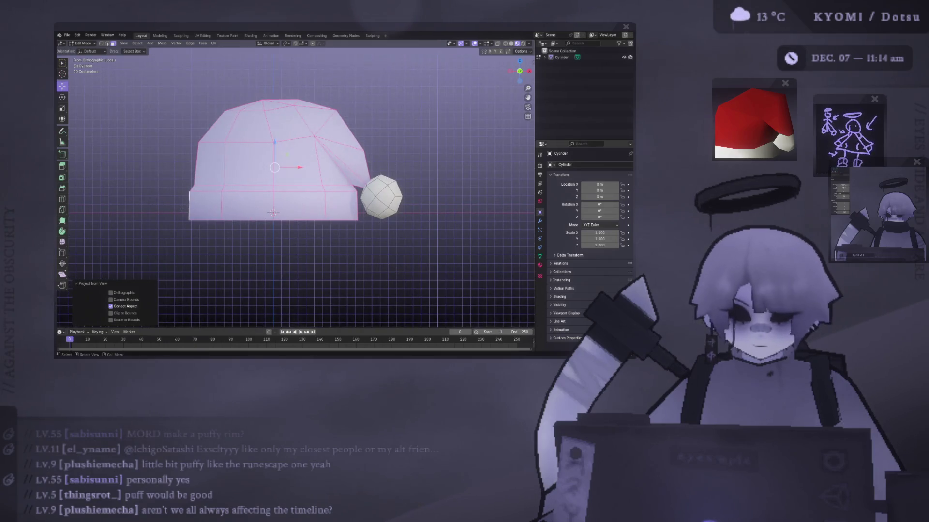
Raise the bottom band of faces along Z into a taller brim cuff, then go to UV Editing.
{"action": "middle_click_drag", "start_coordinate": [182, 211], "coordinate": [251, 219]}
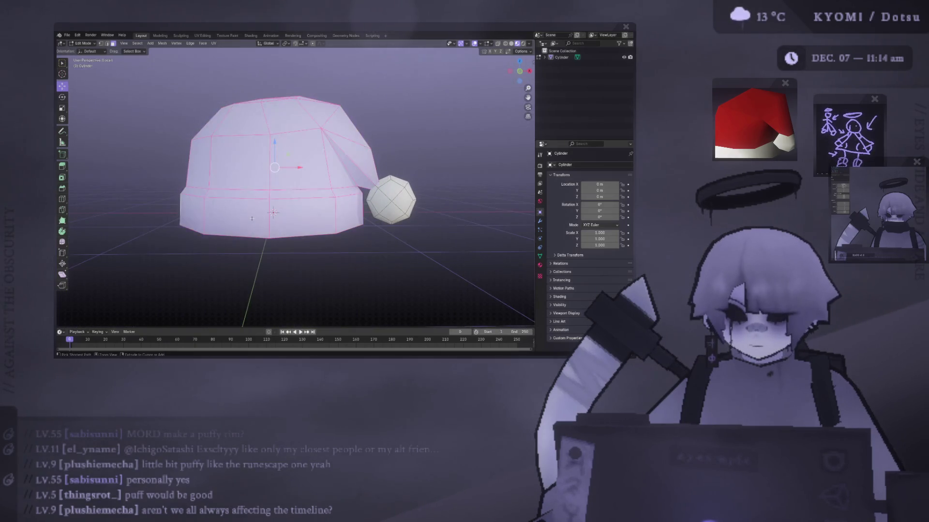
{"action": "key", "text": "alt+a"}
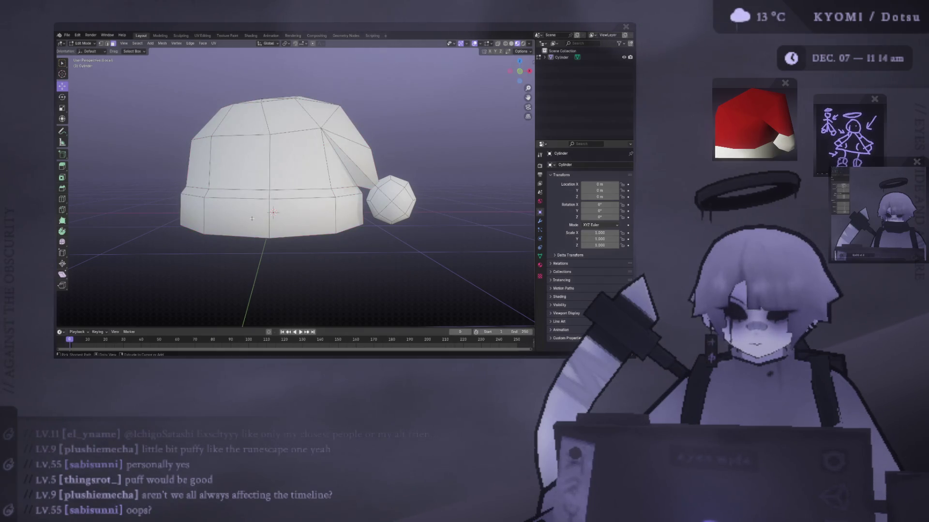
{"action": "key", "text": "a"}
{"action": "middle_click_drag", "start_coordinate": [252, 219], "coordinate": [269, 210]}
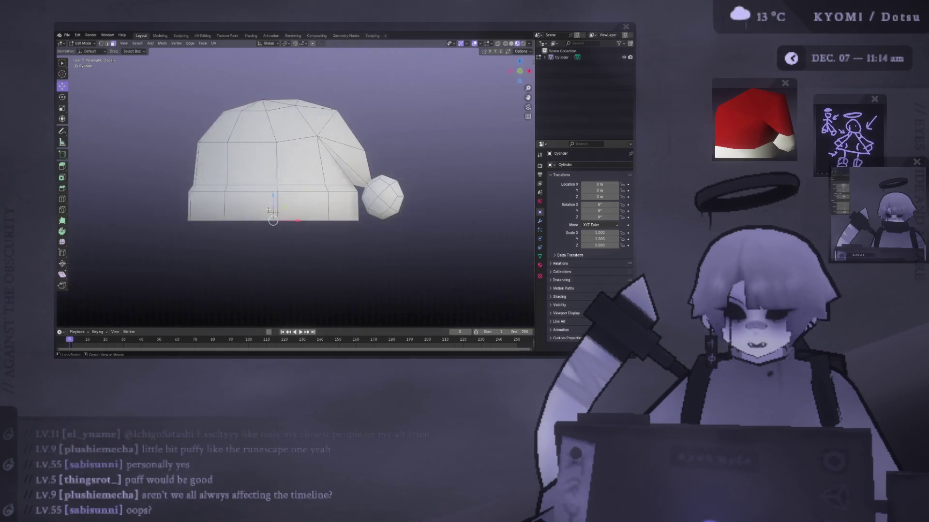
{"action": "key", "text": "KP_1"}
{"action": "left_click", "coordinate": [181, 201], "text": "alt"}
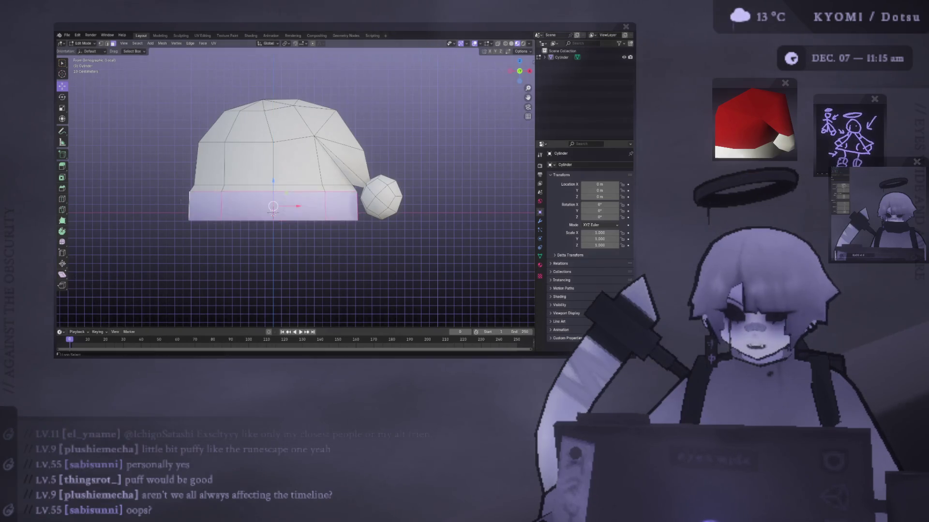
{"action": "key", "text": "g"}
{"action": "key", "text": "z"}
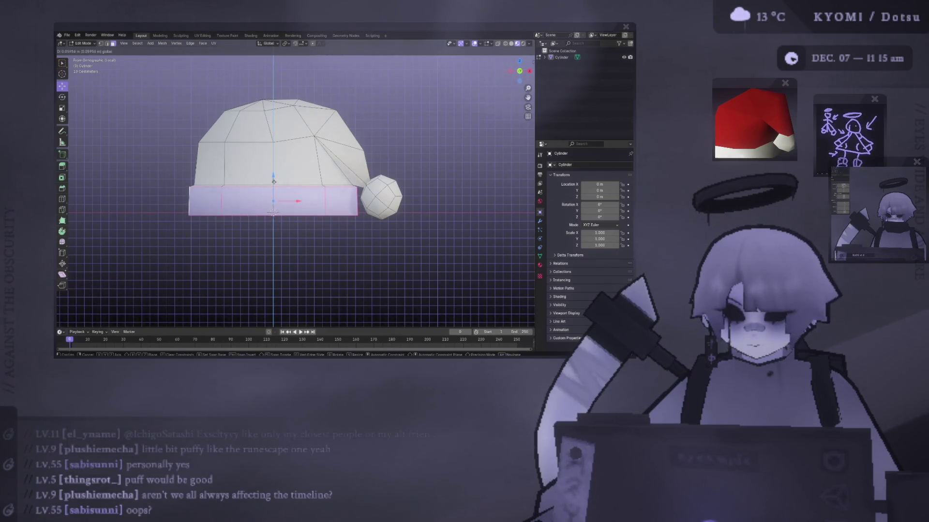
{"action": "left_click", "coordinate": [273, 211]}
{"action": "mouse_move", "coordinate": [273, 211]}
{"action": "middle_mouse_down"}
{"action": "mouse_move", "coordinate": [279, 219]}
{"action": "mouse_move", "coordinate": [273, 212]}
{"action": "middle_mouse_up"}
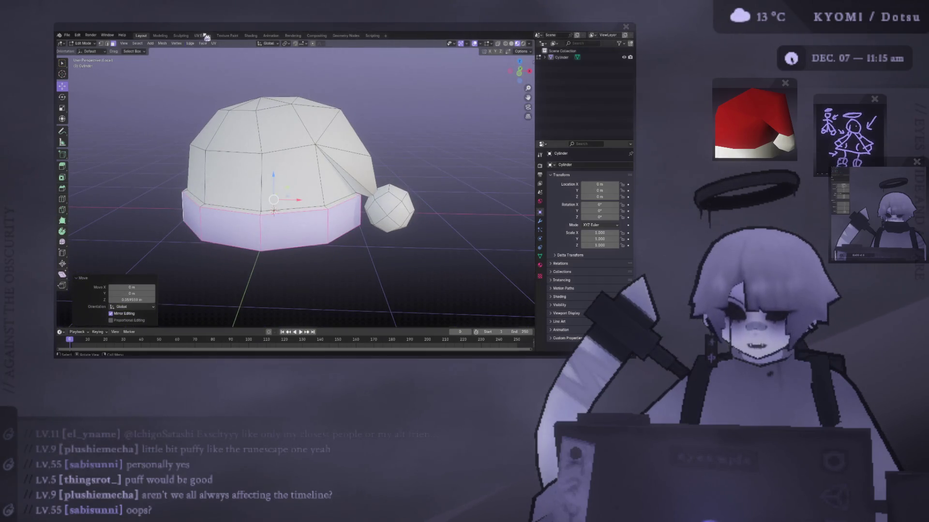
{"action": "left_click", "coordinate": [202, 36]}
Scale up the hat's UV layout in two passes and move it into place.
{"action": "key", "text": "a"}
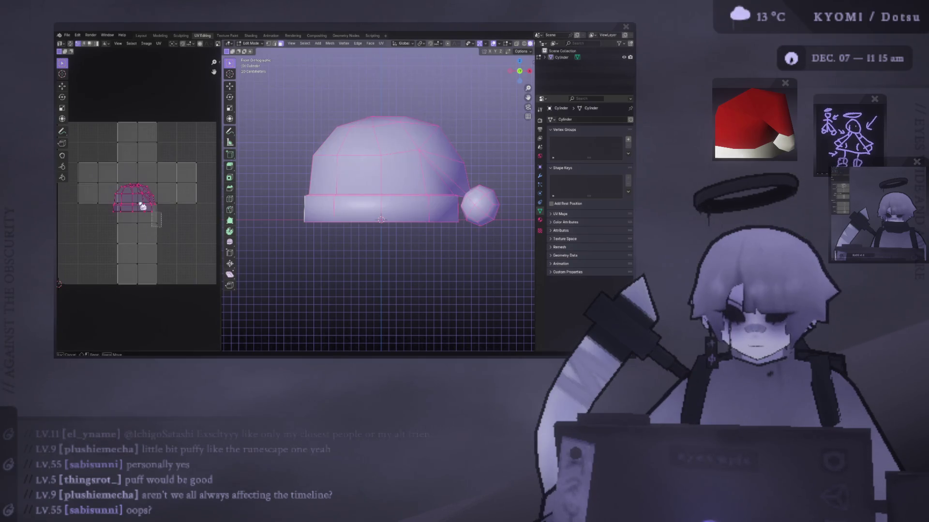
{"action": "scroll", "coordinate": [160, 203], "scroll_direction": "up", "scroll_amount": 4}
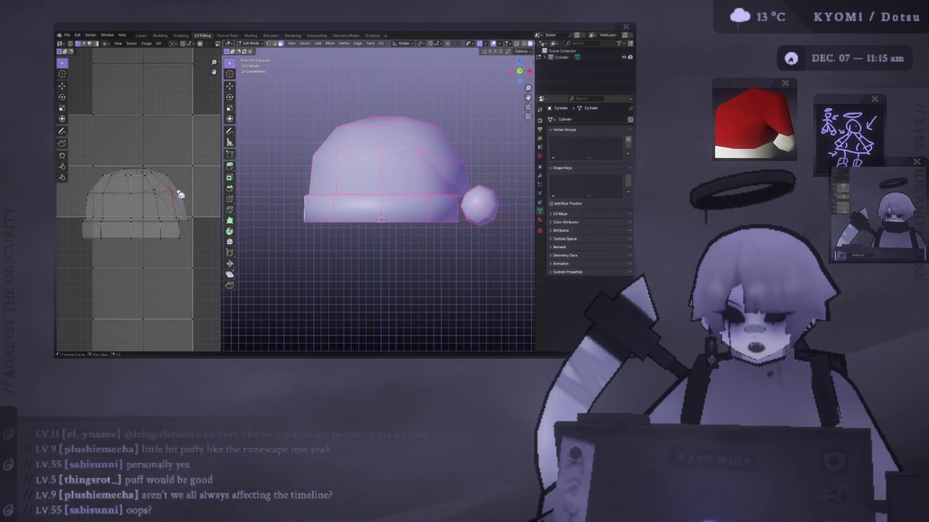
{"action": "scroll", "coordinate": [183, 190], "scroll_direction": "down", "scroll_amount": 3}
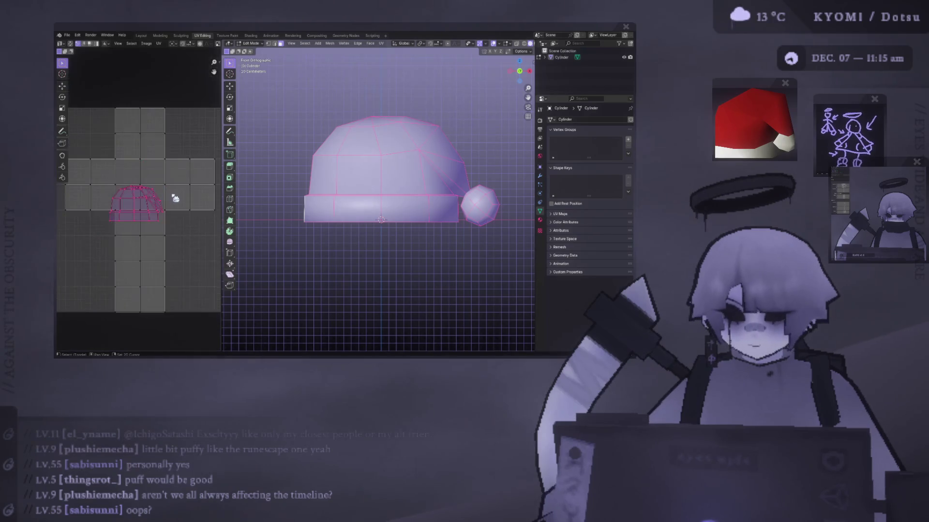
{"action": "key", "text": "s"}
{"action": "left_click", "coordinate": [126, 235]}
{"action": "scroll", "coordinate": [126, 236], "scroll_direction": "down", "scroll_amount": 2}
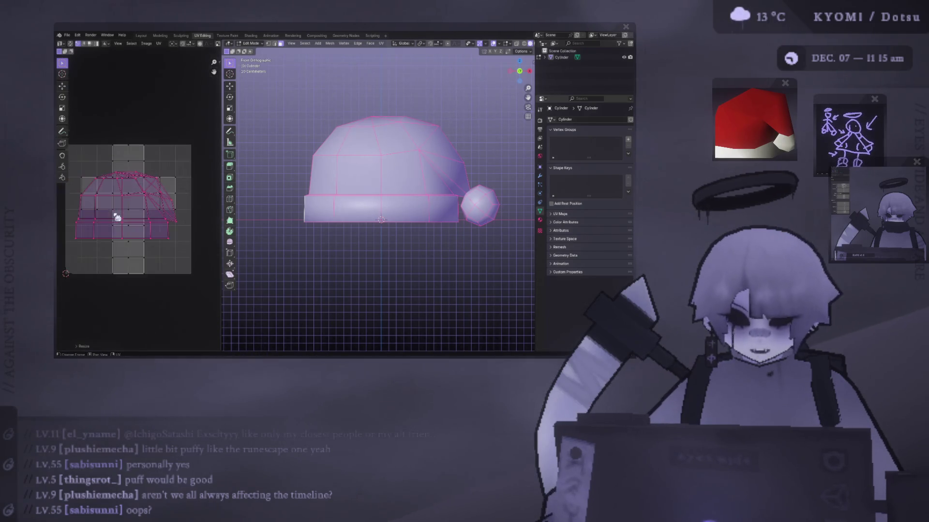
{"action": "key", "text": "s"}
{"action": "left_click", "coordinate": [160, 217]}
{"action": "key", "text": "g"}
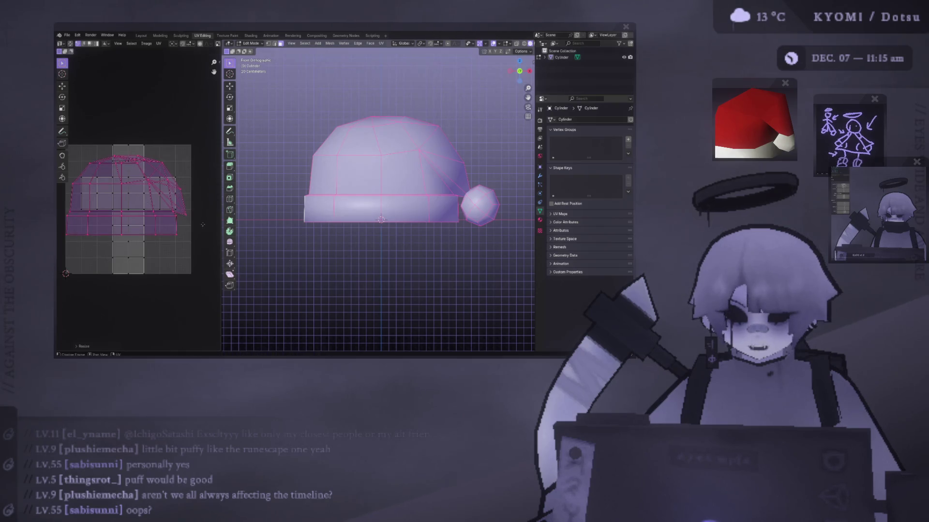
{"action": "left_click", "coordinate": [207, 228]}
Move the narrow vertical strip UV island up, clear of the hat layout.
{"action": "left_click", "coordinate": [491, 211]}
{"action": "key", "text": "a"}
{"action": "left_click", "coordinate": [119, 255]}
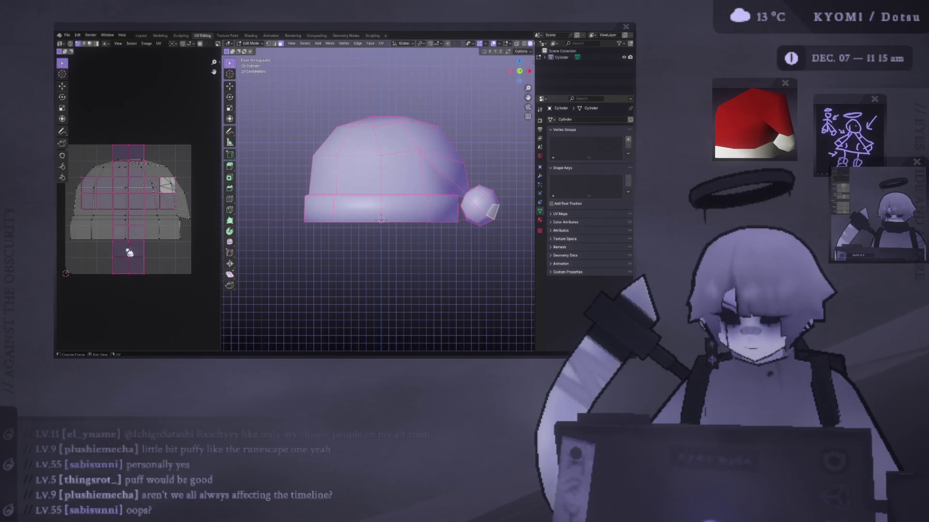
{"action": "scroll", "coordinate": [169, 263], "scroll_direction": "down", "scroll_amount": 3}
{"action": "key", "text": "g"}
{"action": "left_click", "coordinate": [182, 218]}
Box-select the hat UV island, enlarge it, shift it down-left, and return to Object Mode.
{"action": "key", "text": "ctrl+i"}
{"action": "scroll", "coordinate": [182, 218], "scroll_direction": "up", "scroll_amount": 3}
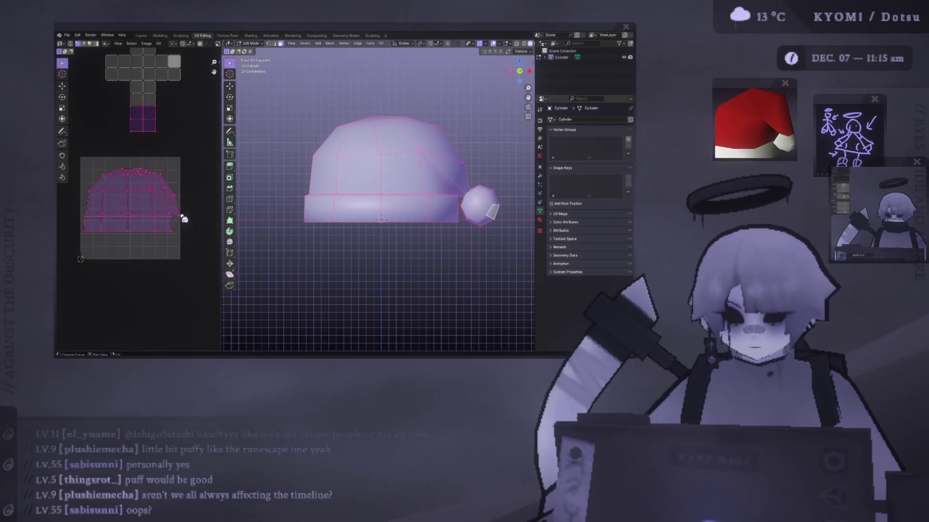
{"action": "left_click_drag", "start_coordinate": [215, 251], "coordinate": [82, 167]}
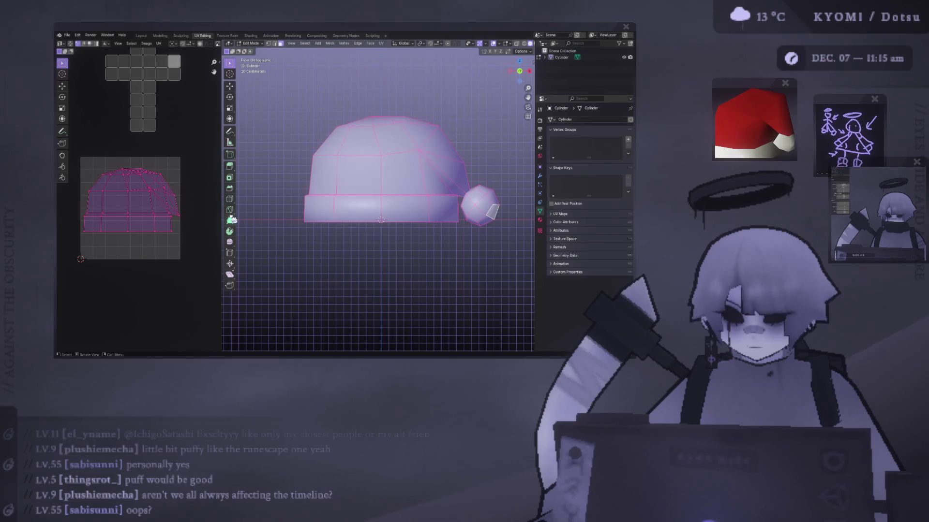
{"action": "left_click_drag", "start_coordinate": [181, 254], "coordinate": [56, 144]}
{"action": "middle_click_drag", "start_coordinate": [155, 207], "coordinate": [149, 203]}
{"action": "key", "text": "s"}
{"action": "left_click", "coordinate": [163, 209]}
{"action": "key", "text": "g"}
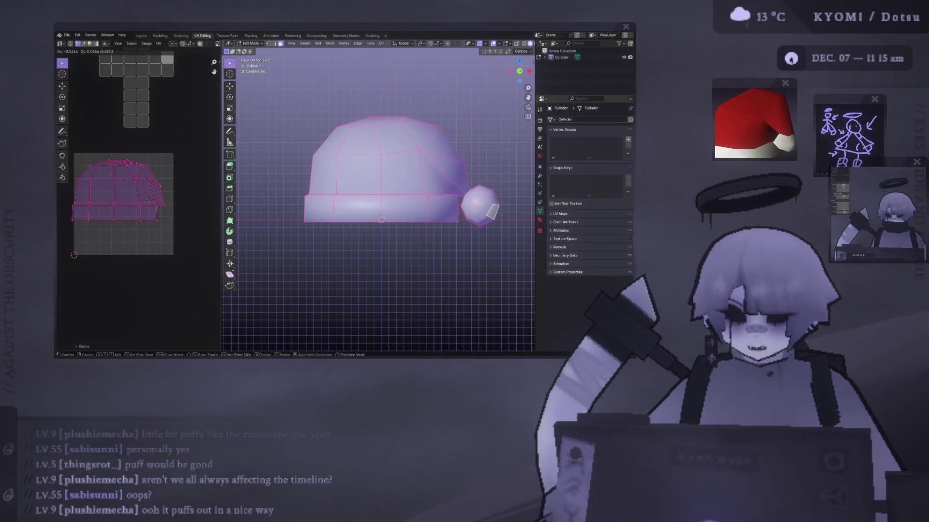
{"action": "left_click", "coordinate": [157, 200]}
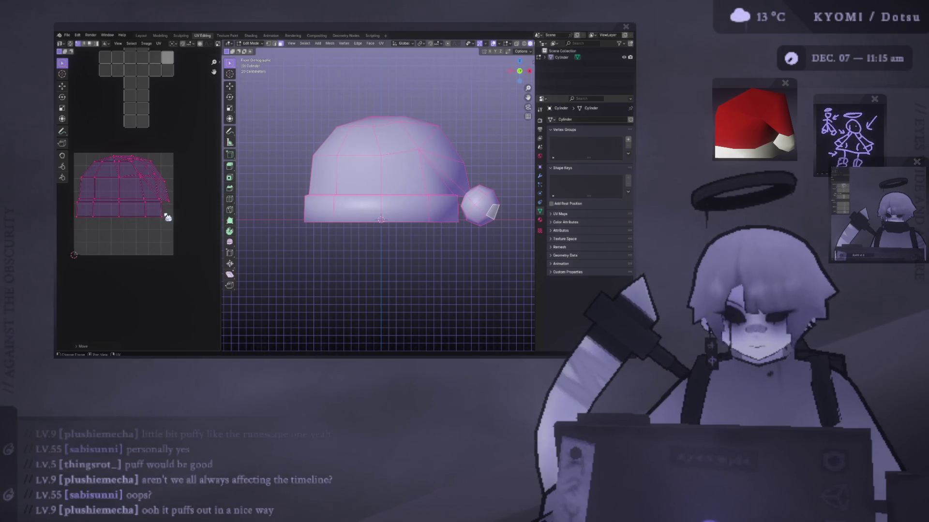
{"action": "key", "text": "Tab"}
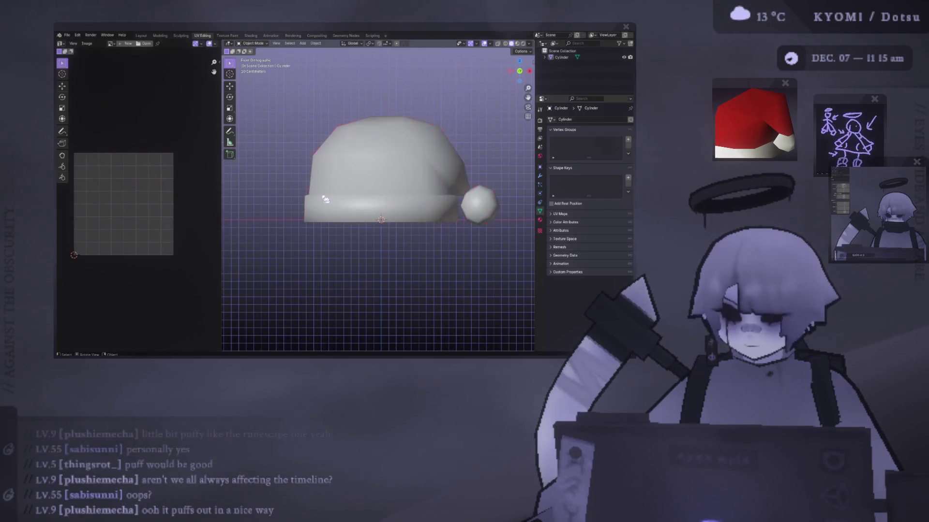
In Edit Mode, select the brim's face ring and lower it by 0.08 m.
{"action": "middle_click_drag", "start_coordinate": [417, 202], "coordinate": [363, 228]}
{"action": "scroll", "coordinate": [362, 242], "scroll_direction": "down", "scroll_amount": 4}
{"action": "mouse_move", "coordinate": [362, 262]}
{"action": "middle_mouse_down"}
{"action": "mouse_move", "coordinate": [366, 244]}
{"action": "mouse_move", "coordinate": [390, 245]}
{"action": "mouse_move", "coordinate": [292, 261]}
{"action": "mouse_move", "coordinate": [362, 249]}
{"action": "mouse_move", "coordinate": [529, 248]}
{"action": "mouse_move", "coordinate": [356, 245]}
{"action": "mouse_move", "coordinate": [384, 233]}
{"action": "mouse_move", "coordinate": [381, 218]}
{"action": "middle_mouse_up"}
{"action": "key", "text": "KP_1"}
{"action": "scroll", "coordinate": [322, 247], "scroll_direction": "up", "scroll_amount": 3}
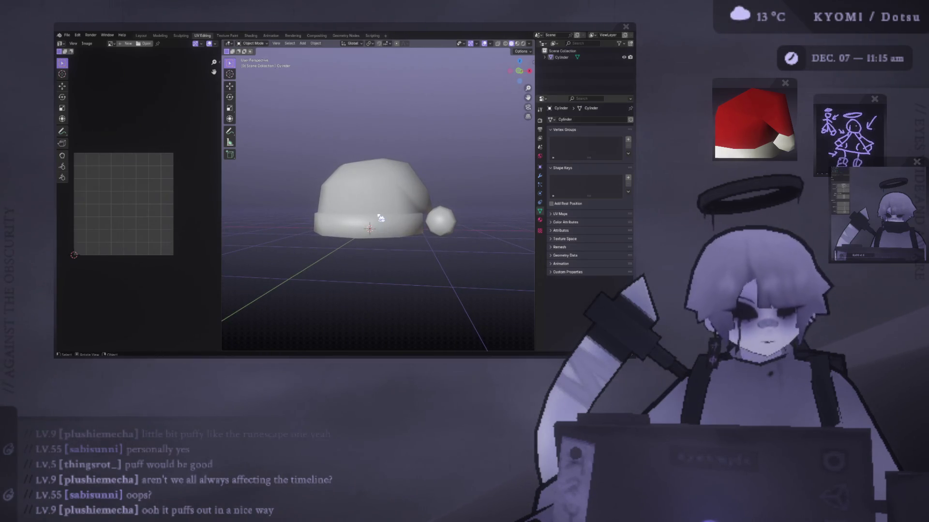
{"action": "key", "text": "Tab"}
{"action": "mouse_move", "coordinate": [381, 218]}
{"action": "middle_mouse_down"}
{"action": "mouse_move", "coordinate": [341, 214]}
{"action": "mouse_move", "coordinate": [308, 225]}
{"action": "middle_mouse_up"}
{"action": "left_click", "coordinate": [339, 216], "text": "alt"}
{"action": "key", "text": "1"}
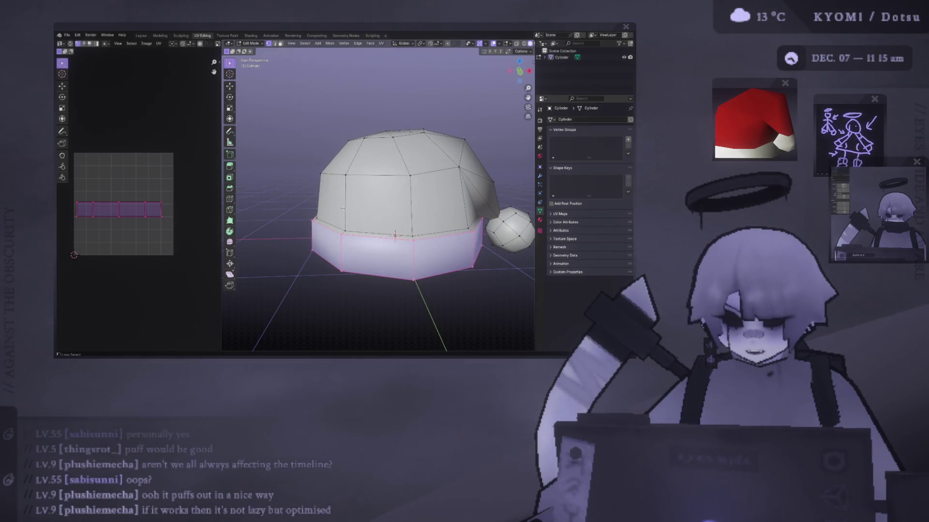
{"action": "mouse_move", "coordinate": [333, 226]}
{"action": "middle_mouse_down", "text": "alt"}
{"action": "mouse_move", "coordinate": [382, 179]}
{"action": "mouse_move", "coordinate": [436, 198]}
{"action": "middle_mouse_up", "text": "alt"}
{"action": "left_click", "coordinate": [230, 86]}
{"action": "left_click_drag", "start_coordinate": [393, 195], "coordinate": [394, 200]}
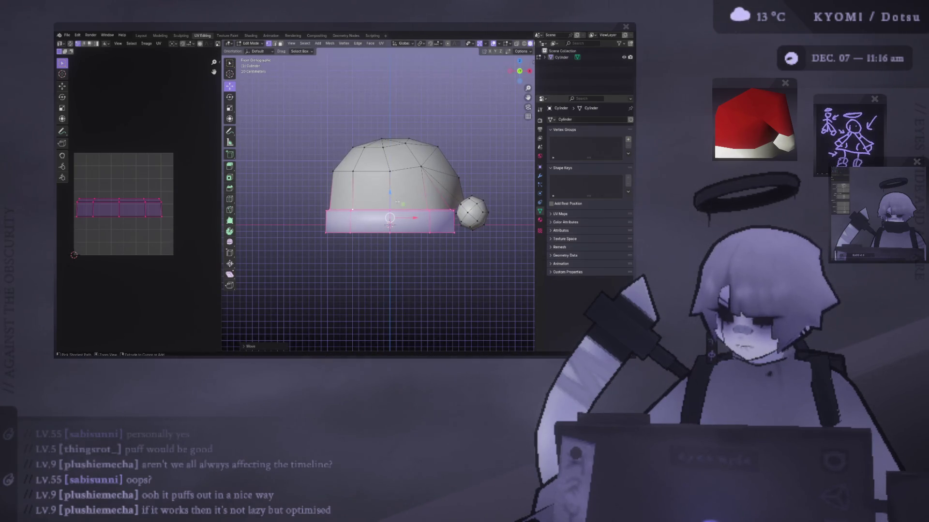
Undo that move, lower the brim only slightly instead, and return to Object Mode.
{"action": "key", "text": "ctrl+z"}
{"action": "key", "text": "alt+a"}
{"action": "scroll", "coordinate": [339, 218], "scroll_direction": "up", "scroll_amount": 3}
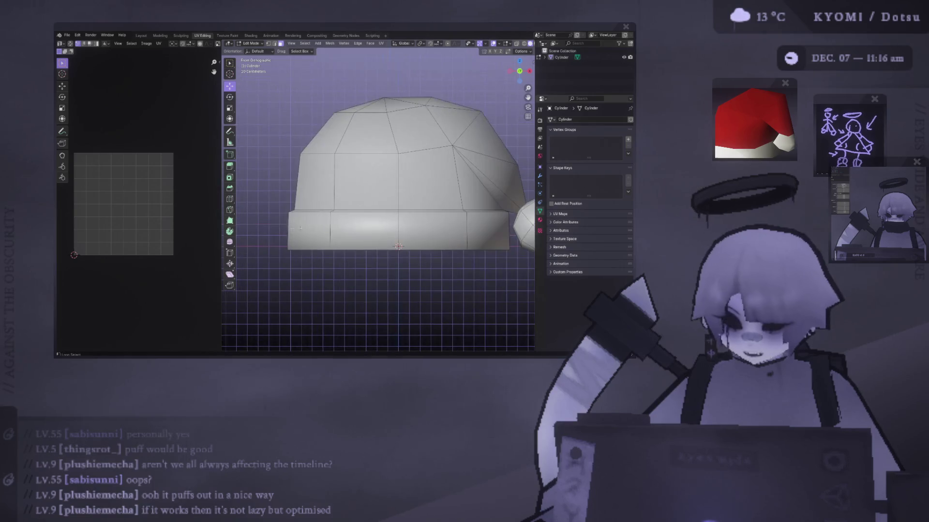
{"action": "key", "text": "ctrl+z"}
{"action": "key", "text": "ctrl+KP_7"}
{"action": "mouse_move", "coordinate": [298, 198]}
{"action": "middle_mouse_down"}
{"action": "mouse_move", "coordinate": [439, 212]}
{"action": "mouse_move", "coordinate": [426, 227]}
{"action": "middle_mouse_up"}
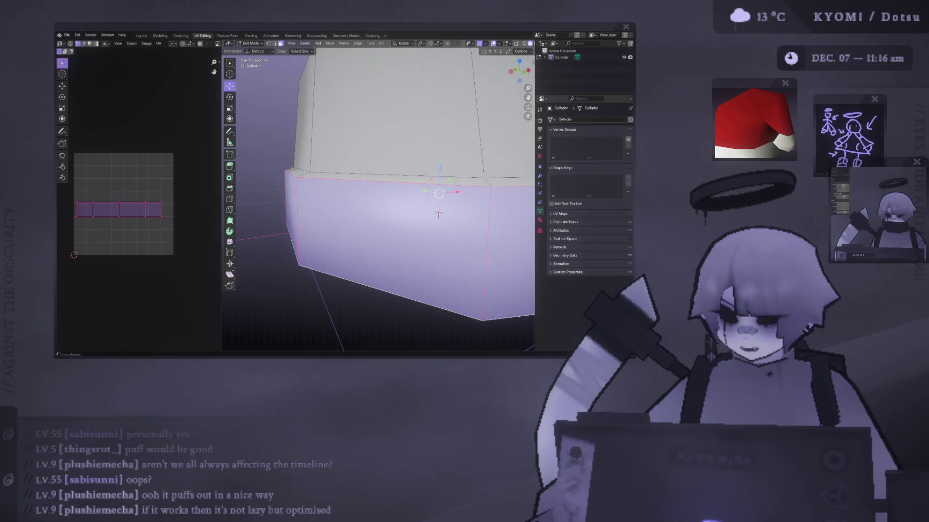
{"action": "key", "text": "KP_1"}
{"action": "middle_click_drag", "start_coordinate": [339, 228], "coordinate": [305, 215], "text": "ctrl"}
{"action": "middle_click_drag", "start_coordinate": [312, 178], "coordinate": [361, 180], "text": "shift"}
{"action": "left_click_drag", "start_coordinate": [355, 176], "coordinate": [356, 198]}
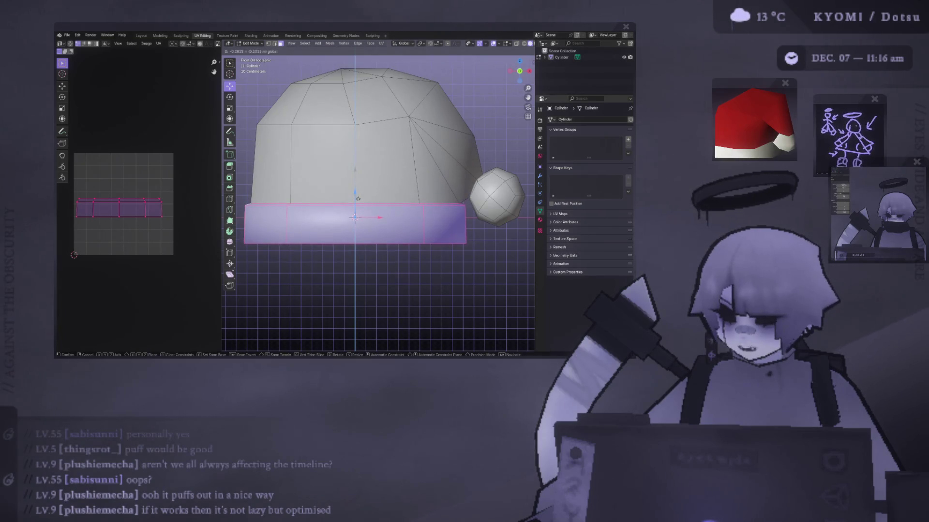
{"action": "scroll", "coordinate": [357, 200], "scroll_direction": "down", "scroll_amount": 3}
{"action": "key", "text": "Tab"}
{"action": "middle_click_drag", "start_coordinate": [351, 207], "coordinate": [322, 228]}
{"action": "scroll", "coordinate": [321, 228], "scroll_direction": "down", "scroll_amount": 3}
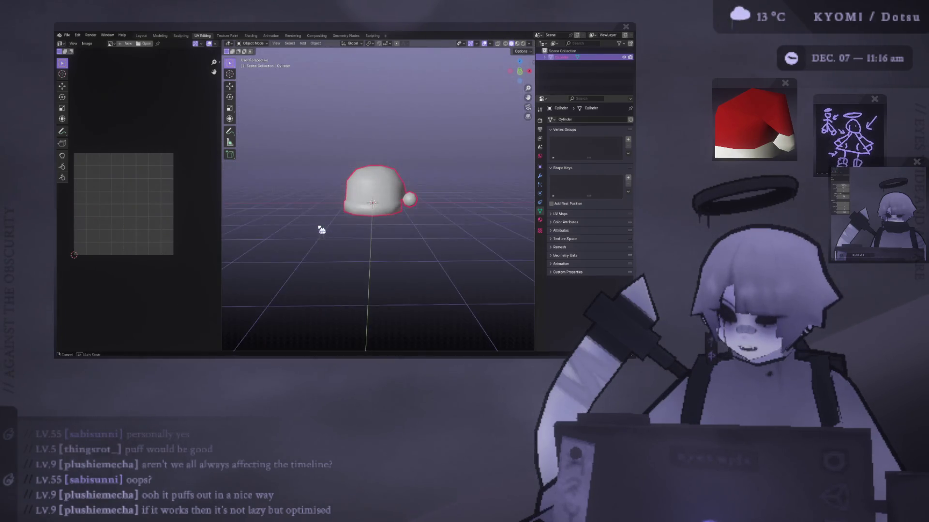
Move the brim's bottom edge loop vertically to a new height in Edit Mode.
{"action": "key", "text": "Tab"}
{"action": "scroll", "coordinate": [321, 217], "scroll_direction": "up", "scroll_amount": 3}
{"action": "key", "text": "Tab"}
{"action": "key", "text": "Tab"}
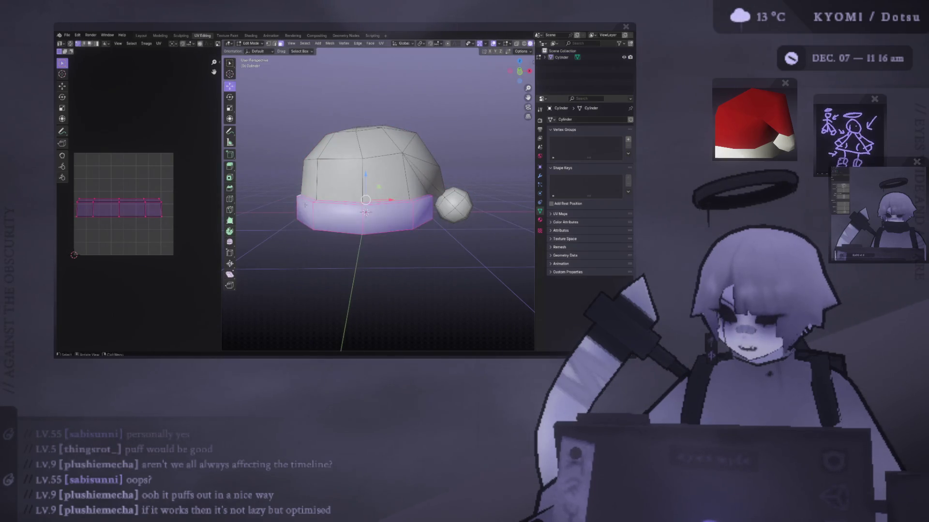
{"action": "key", "text": "ctrl+KP_3"}
{"action": "middle_click_drag", "start_coordinate": [407, 203], "coordinate": [387, 218]}
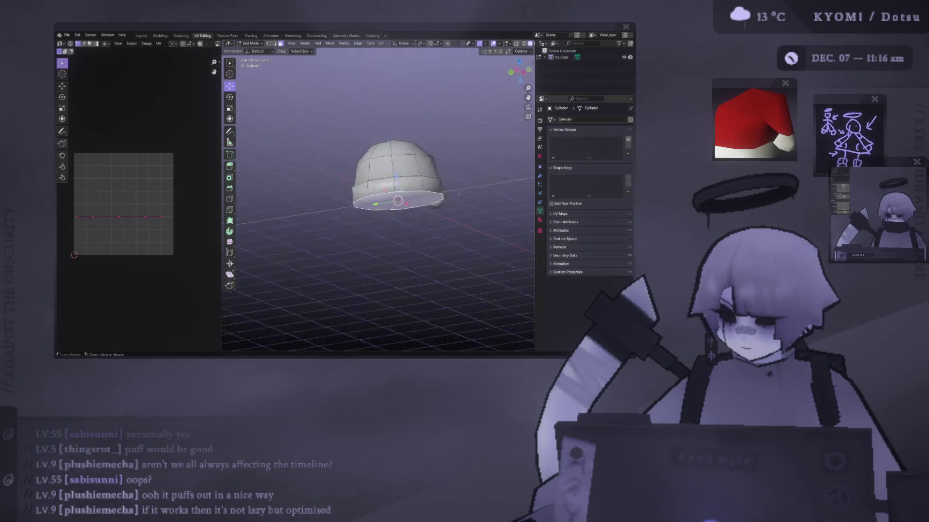
{"action": "key", "text": "KP_1"}
{"action": "scroll", "coordinate": [363, 203], "scroll_direction": "up", "scroll_amount": 3}
{"action": "left_click", "coordinate": [363, 219], "text": "alt"}
{"action": "key", "text": "g"}
{"action": "key", "text": "z"}
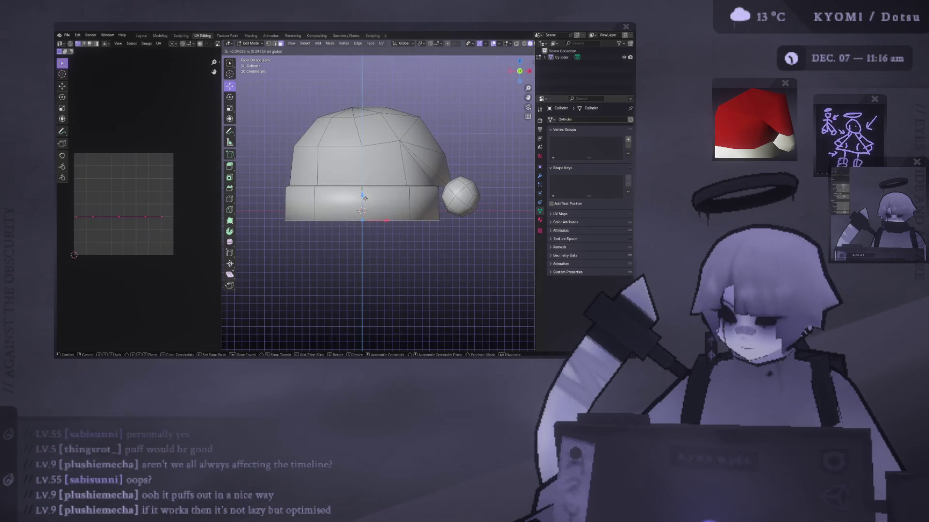
{"action": "left_click", "coordinate": [365, 199]}
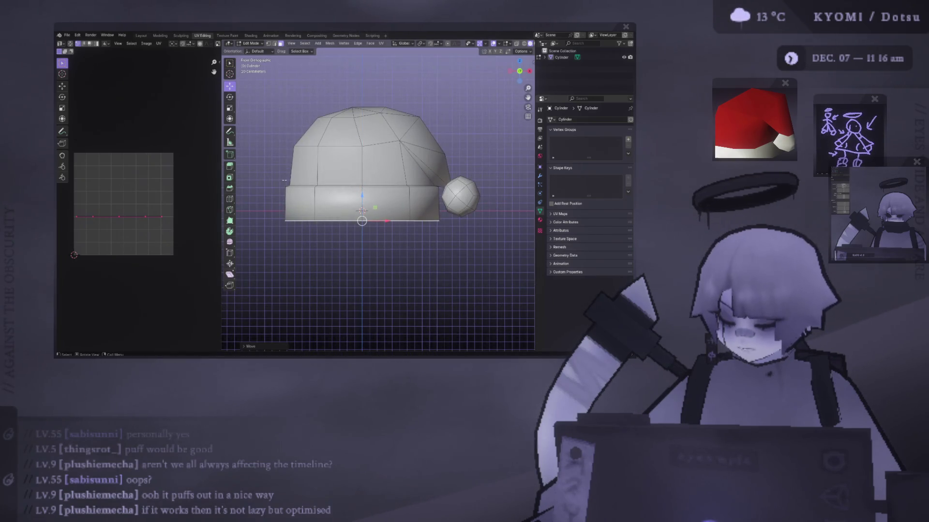
{"action": "key", "text": "Tab"}
Raise the whole hat object upward, deselect it, and save the file.
{"action": "scroll", "coordinate": [290, 182], "scroll_direction": "down", "scroll_amount": 3}
{"action": "mouse_move", "coordinate": [291, 183]}
{"action": "middle_mouse_down"}
{"action": "mouse_move", "coordinate": [307, 207]}
{"action": "mouse_move", "coordinate": [439, 193]}
{"action": "middle_mouse_up"}
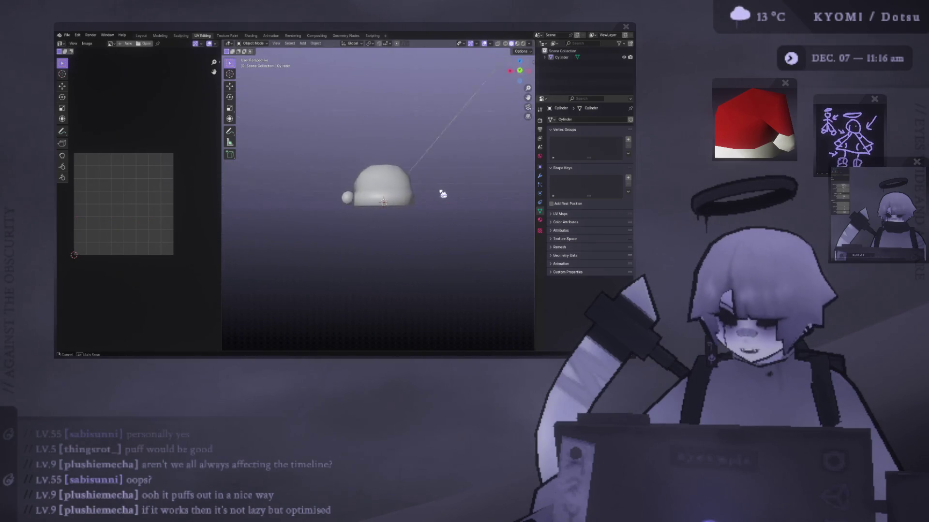
{"action": "scroll", "coordinate": [414, 202], "scroll_direction": "up", "scroll_amount": 5}
{"action": "key", "text": "KP_1"}
{"action": "left_click", "coordinate": [399, 204]}
{"action": "key", "text": "shift+space"}
{"action": "key", "text": "g"}
{"action": "left_click_drag", "start_coordinate": [362, 191], "coordinate": [362, 176]}
{"action": "scroll", "coordinate": [361, 176], "scroll_direction": "down", "scroll_amount": 2}
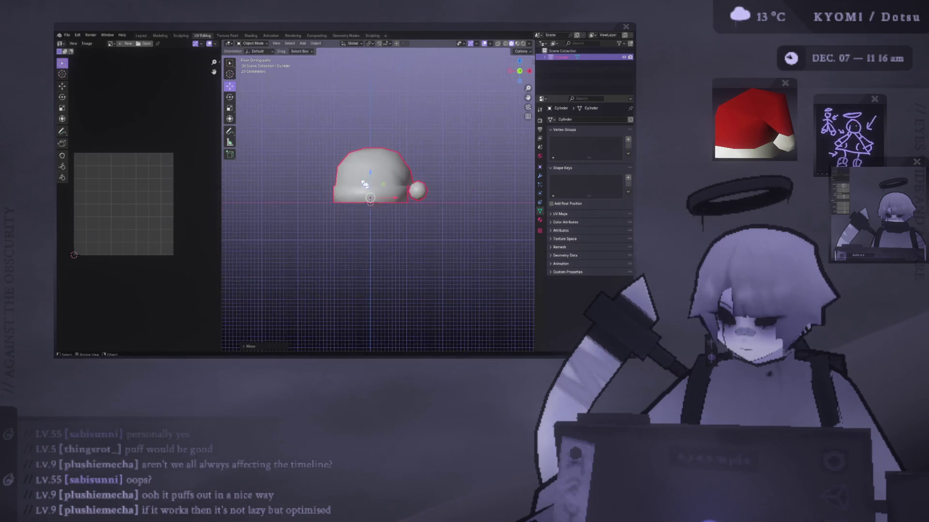
{"action": "left_click", "coordinate": [288, 180]}
{"action": "scroll", "coordinate": [305, 188], "scroll_direction": "down", "scroll_amount": 3}
{"action": "key", "text": "ctrl+s"}
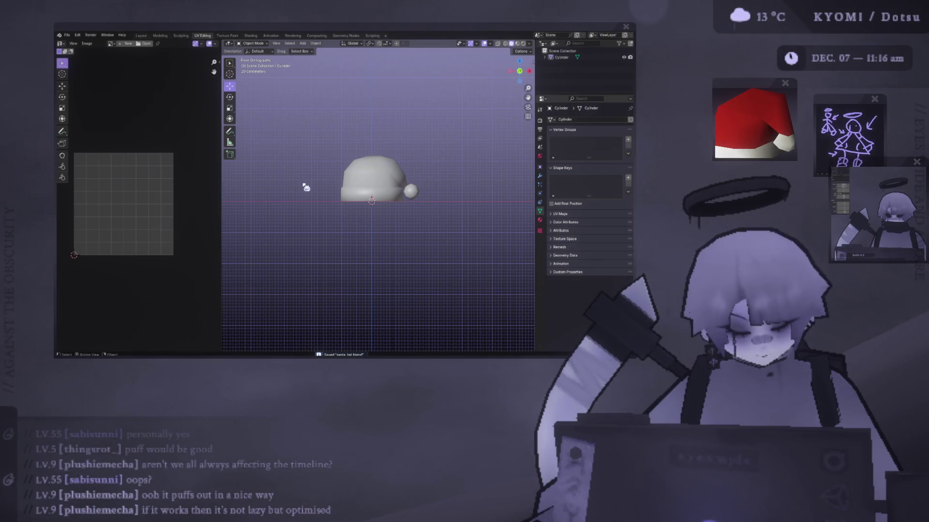
Enter Edit Mode on the hat, select the entire mesh, and check it from the front and back.
{"action": "scroll", "coordinate": [426, 196], "scroll_direction": "up", "scroll_amount": 1}
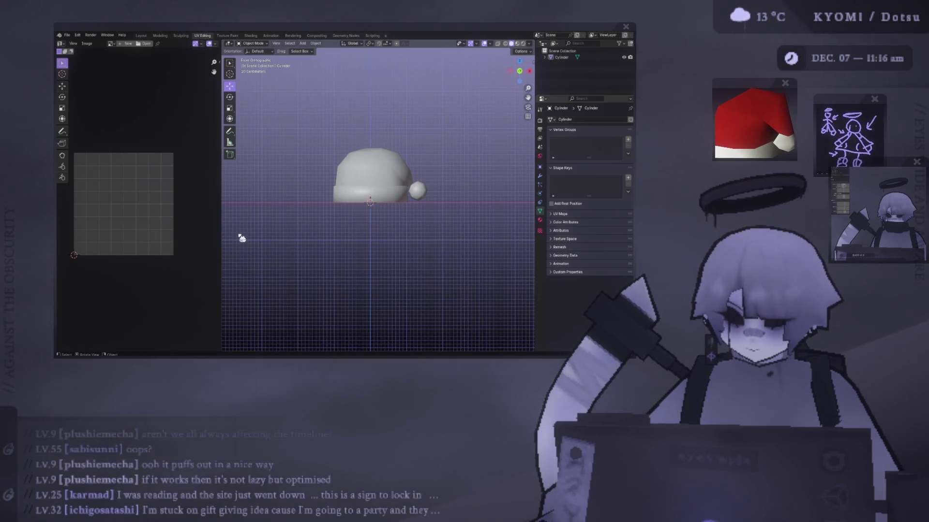
{"action": "mouse_move", "coordinate": [430, 184]}
{"action": "middle_mouse_down"}
{"action": "mouse_move", "coordinate": [326, 222]}
{"action": "mouse_move", "coordinate": [284, 187]}
{"action": "mouse_move", "coordinate": [291, 202]}
{"action": "mouse_move", "coordinate": [296, 181]}
{"action": "mouse_move", "coordinate": [349, 164]}
{"action": "mouse_move", "coordinate": [390, 182]}
{"action": "mouse_move", "coordinate": [315, 164]}
{"action": "mouse_move", "coordinate": [307, 205]}
{"action": "middle_mouse_up"}
{"action": "scroll", "coordinate": [296, 182], "scroll_direction": "up", "scroll_amount": 6}
{"action": "scroll", "coordinate": [310, 208], "scroll_direction": "down", "scroll_amount": 5}
{"action": "left_click", "coordinate": [315, 214]}
{"action": "key", "text": "Tab"}
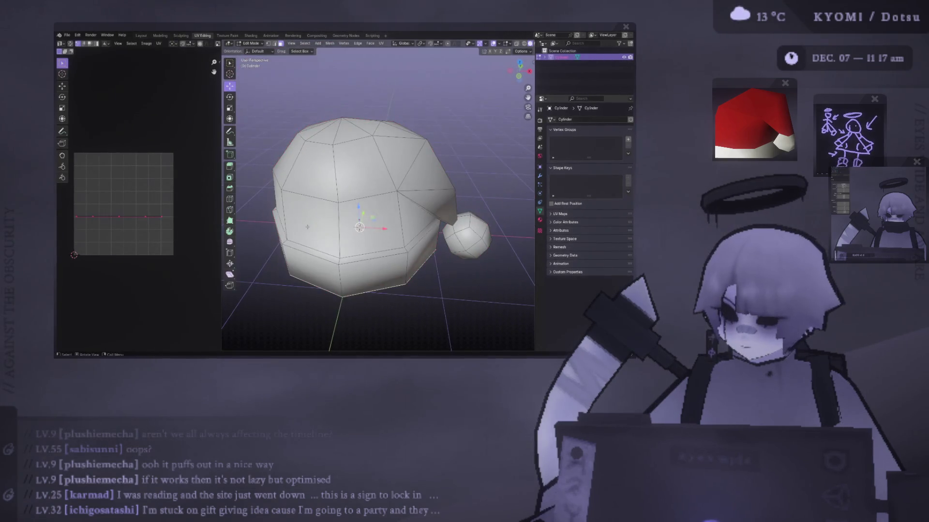
{"action": "key", "text": "KP_3"}
{"action": "key", "text": "KP_1"}
{"action": "key", "text": "a"}
{"action": "mouse_move", "coordinate": [276, 183]}
{"action": "middle_mouse_down"}
{"action": "mouse_move", "coordinate": [322, 198]}
{"action": "mouse_move", "coordinate": [325, 183]}
{"action": "mouse_move", "coordinate": [310, 200]}
{"action": "middle_mouse_up"}
{"action": "left_click", "coordinate": [310, 200]}
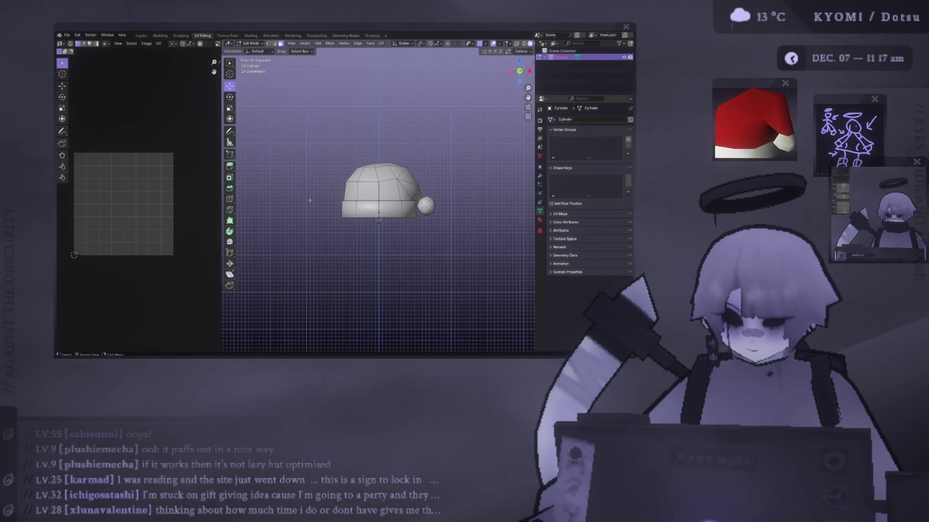
{"action": "scroll", "coordinate": [413, 161], "scroll_direction": "up", "scroll_amount": 3}
{"action": "middle_click_drag", "start_coordinate": [412, 161], "coordinate": [501, 168]}
{"action": "key", "text": "KP_1"}
{"action": "scroll", "coordinate": [502, 168], "scroll_direction": "up", "scroll_amount": 3}
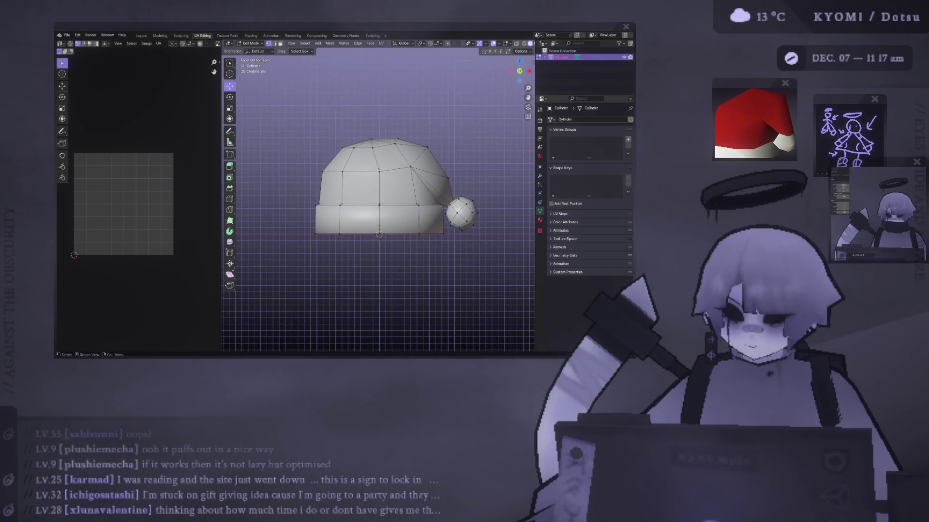
Box-select the brim's UV faces and nudge the brim UV edge slightly down.
{"action": "key", "text": "a"}
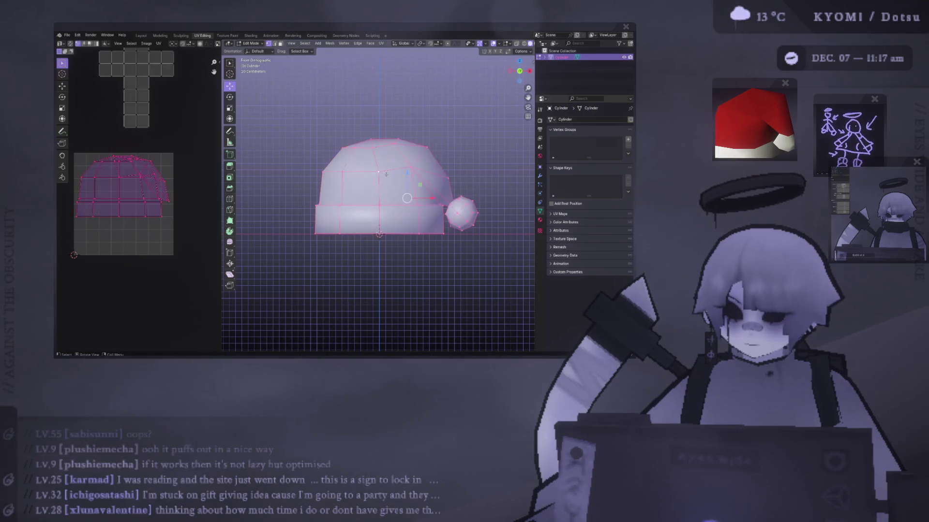
{"action": "right_click", "coordinate": [310, 187]}
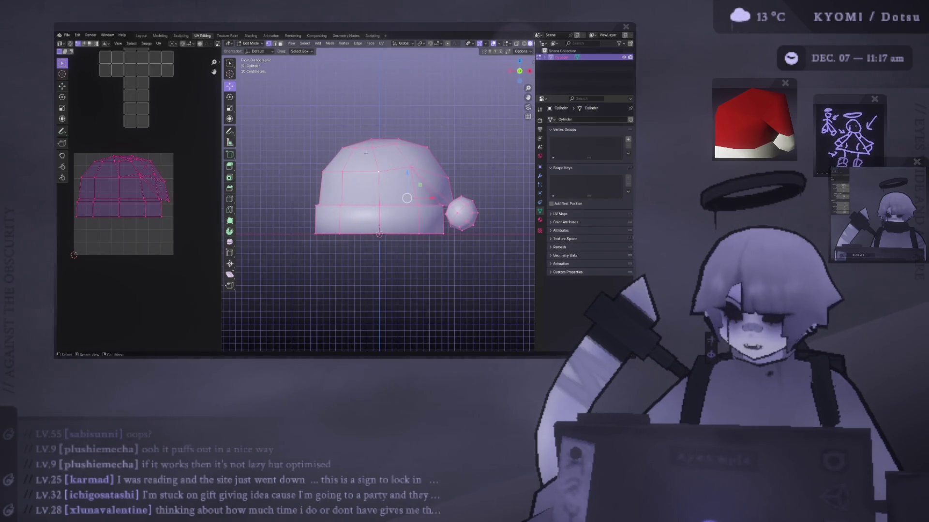
{"action": "left_click_drag", "start_coordinate": [171, 241], "coordinate": [72, 212]}
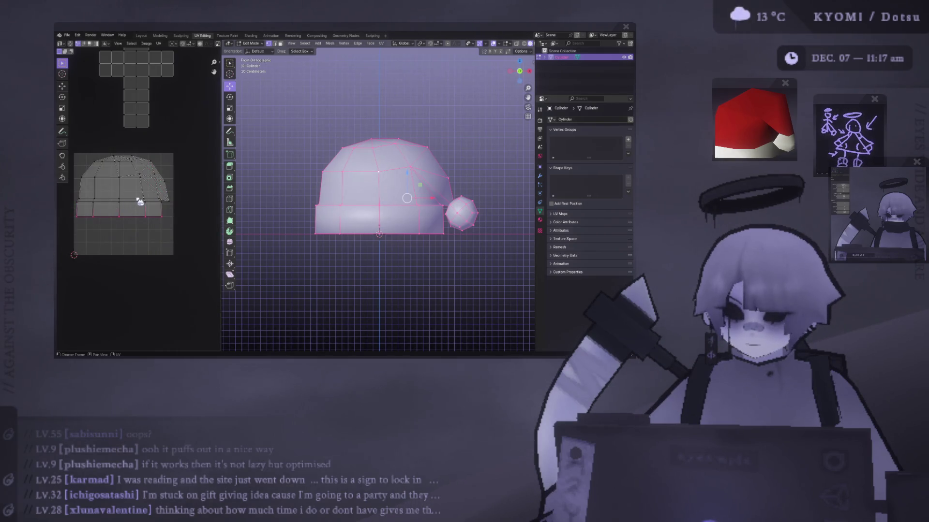
{"action": "left_click", "coordinate": [62, 86]}
{"action": "left_click_drag", "start_coordinate": [122, 190], "coordinate": [122, 193]}
{"action": "left_click_drag", "start_coordinate": [170, 228], "coordinate": [68, 210]}
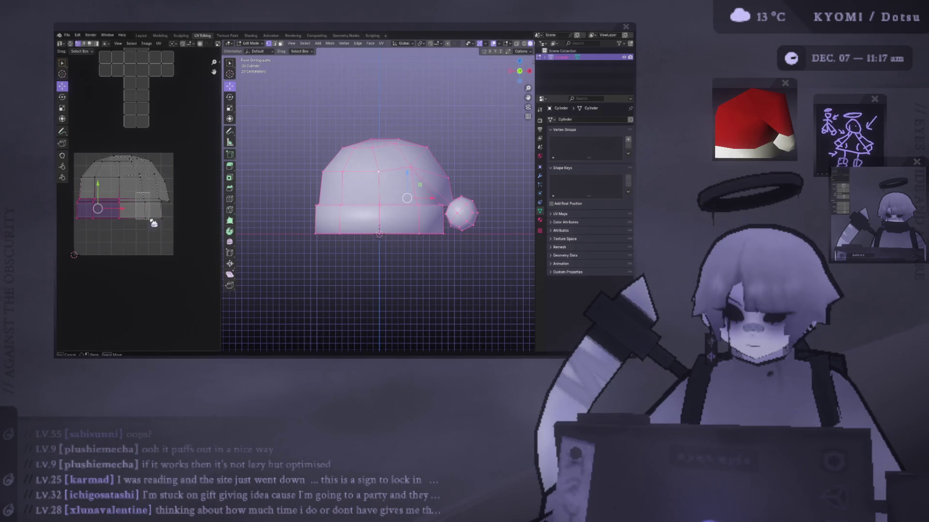
{"action": "left_click", "coordinate": [156, 203], "text": "shift"}
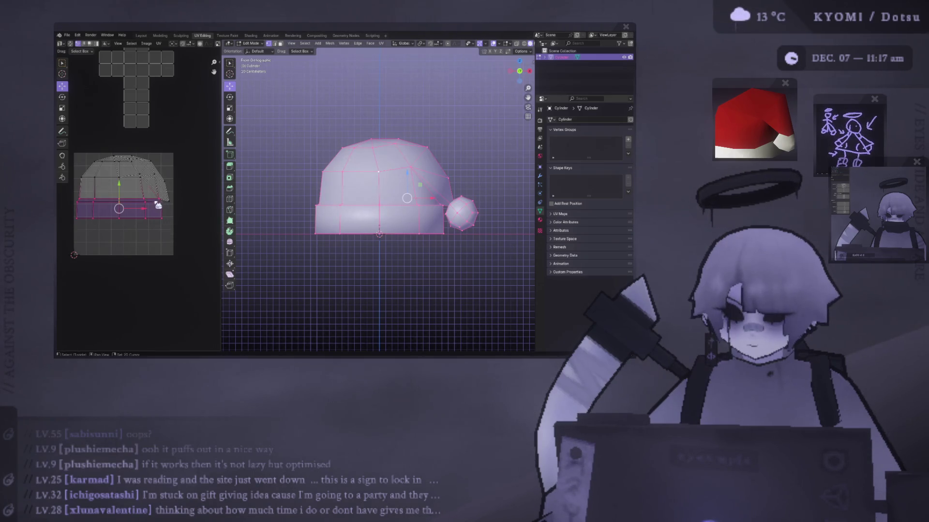
Select all hat UV islands, scale them up, and move them down along the grid bottom.
{"action": "key", "text": "a"}
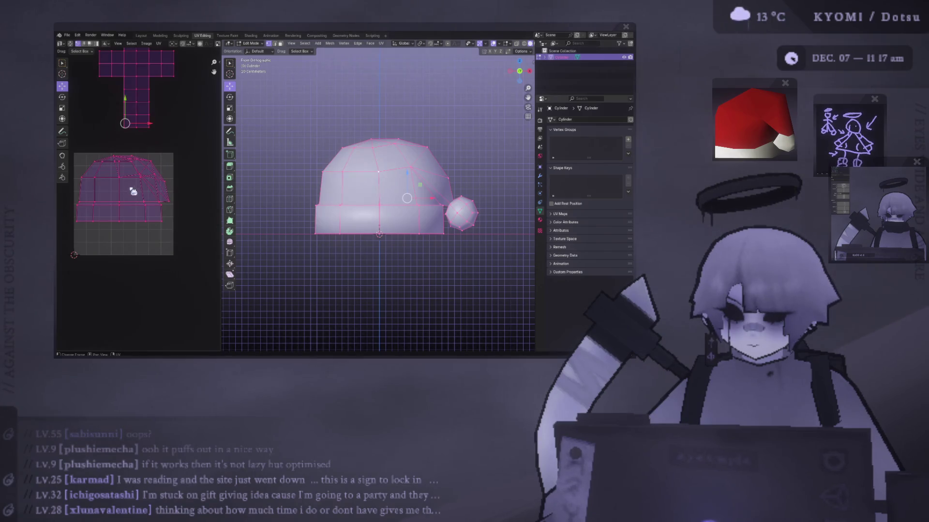
{"action": "left_click", "coordinate": [181, 231]}
{"action": "key", "text": "a"}
{"action": "key", "text": "s"}
{"action": "key", "text": "Return"}
{"action": "key", "text": "g"}
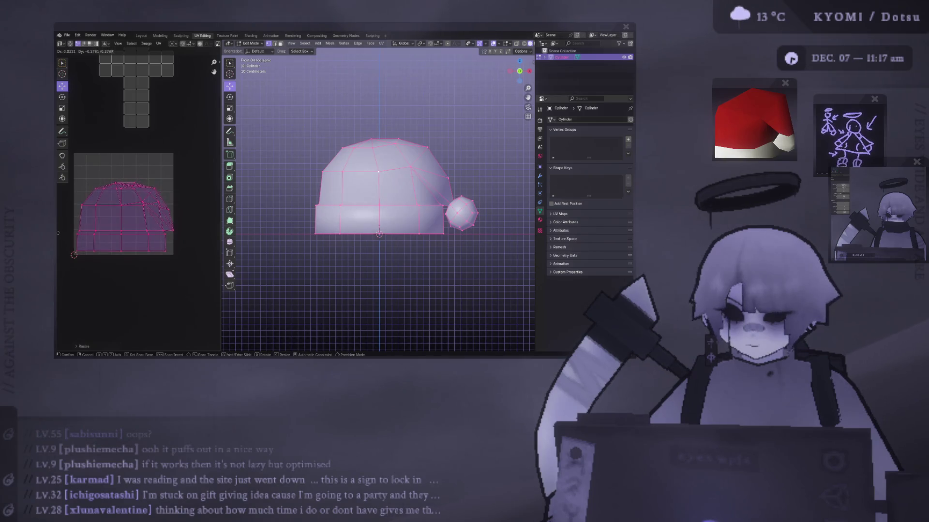
{"action": "left_click", "coordinate": [100, 245]}
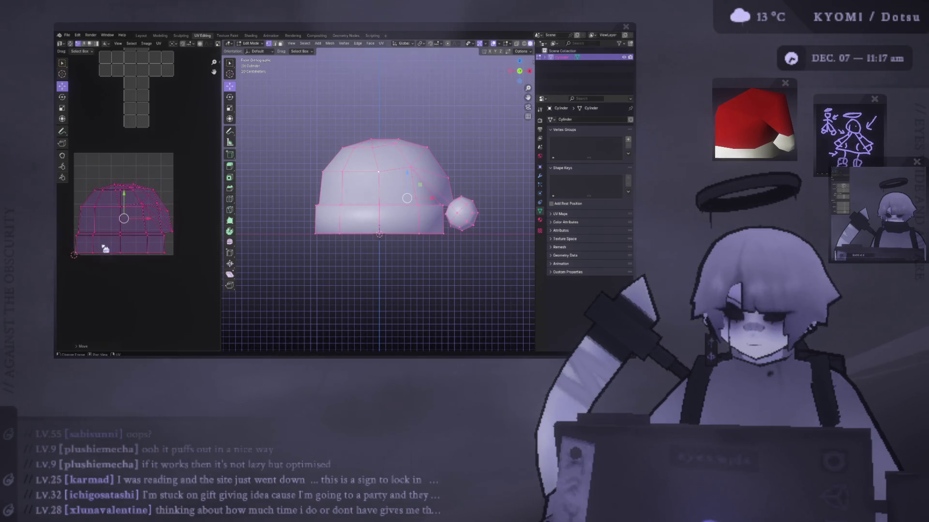
Select all of the pompom's geometry with Ctrl+L.
{"action": "left_click", "coordinate": [457, 213]}
{"action": "key", "text": "ctrl+l"}
{"action": "middle_click_drag", "start_coordinate": [439, 213], "coordinate": [387, 205], "text": "shift"}
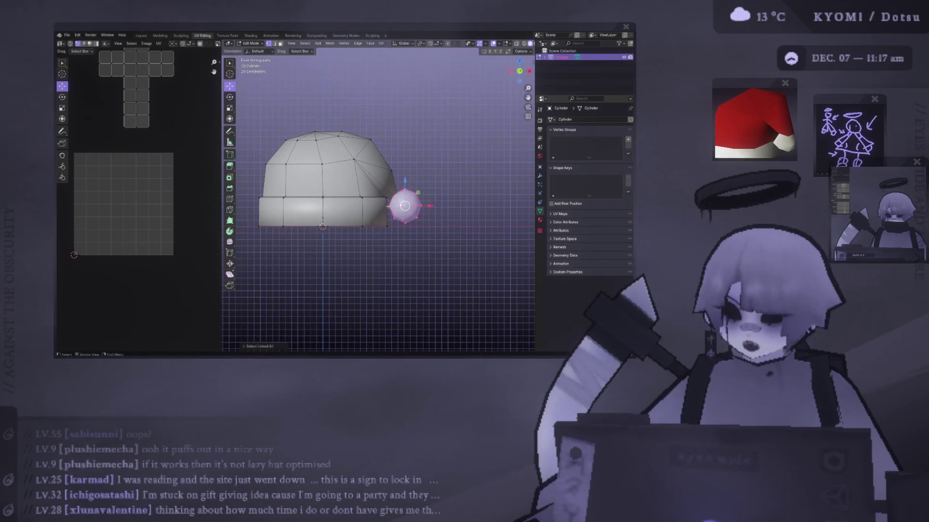
Unwrap the pompom with Project from View into a flat round island.
{"action": "scroll", "coordinate": [378, 196], "scroll_direction": "up", "scroll_amount": 2}
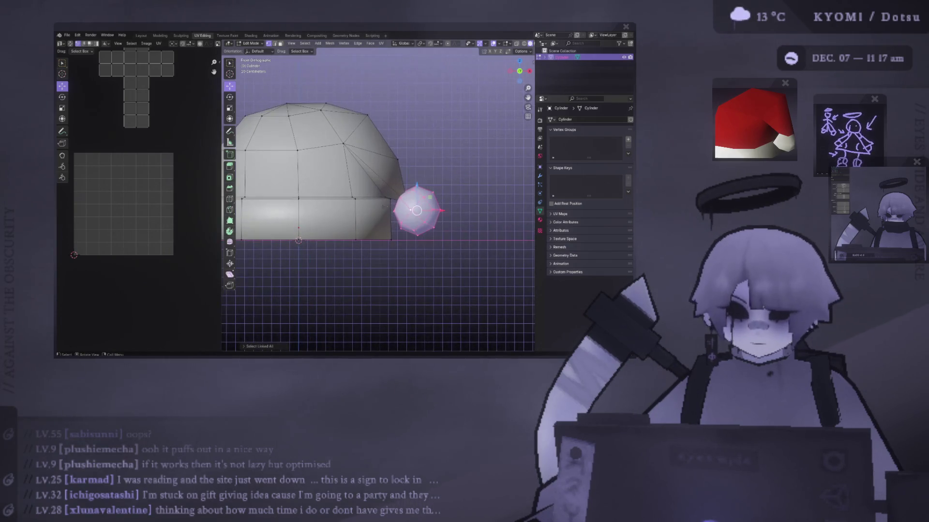
{"action": "right_click", "coordinate": [370, 209]}
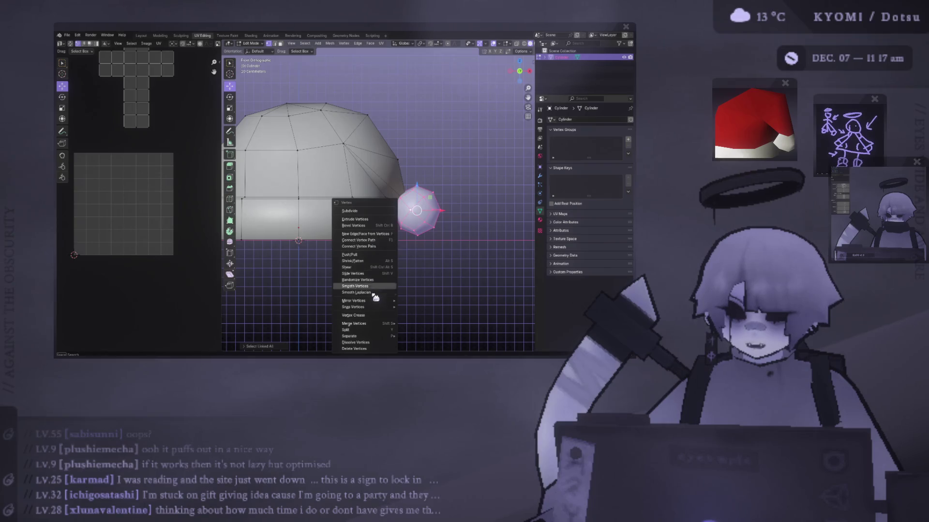
{"action": "key", "text": "Escape"}
{"action": "key", "text": "u"}
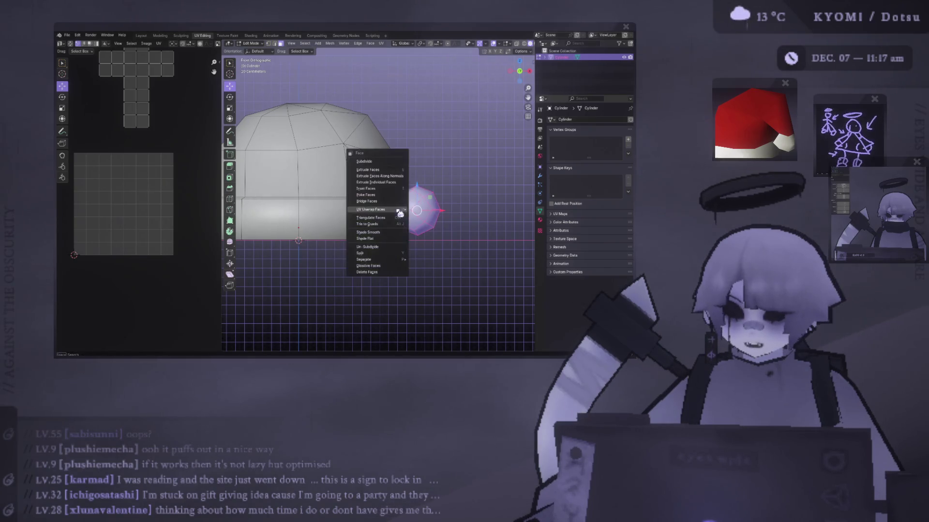
{"action": "left_click", "coordinate": [387, 211]}
Resize the pompom's UV island.
{"action": "key", "text": "a"}
{"action": "key", "text": "s"}
{"action": "key", "text": "g"}
{"action": "key", "text": "s"}
{"action": "left_click", "coordinate": [154, 158]}
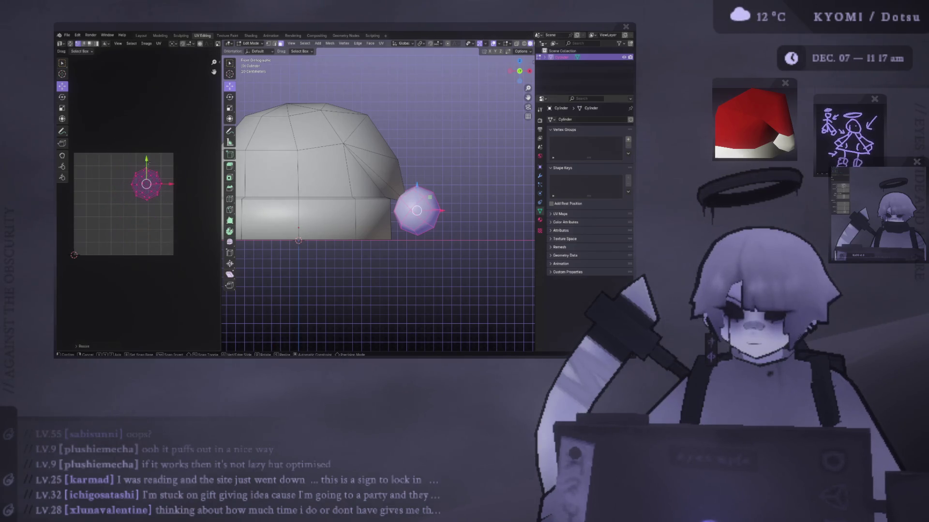
Move the pompom island to the top-right corner of the UV layout and save the file.
{"action": "key", "text": "a"}
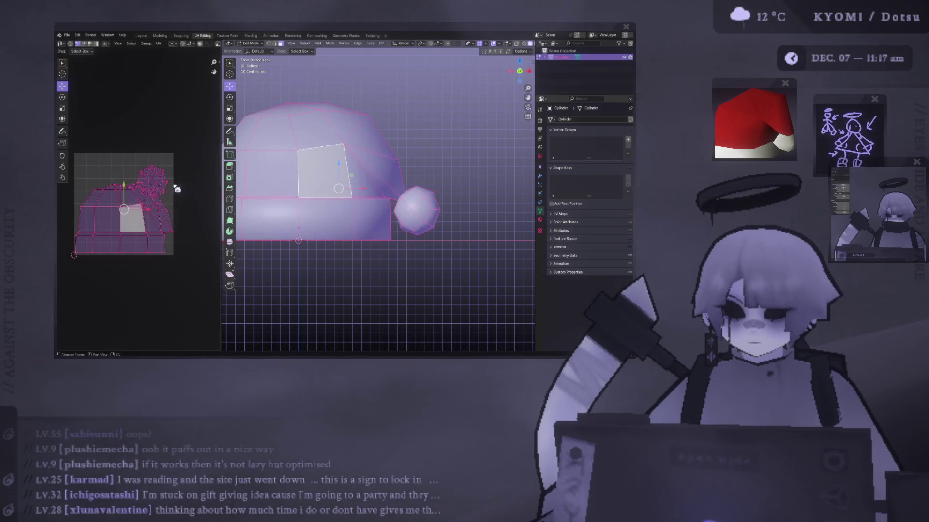
{"action": "left_click", "coordinate": [175, 181]}
{"action": "key", "text": "l"}
{"action": "key", "text": "g"}
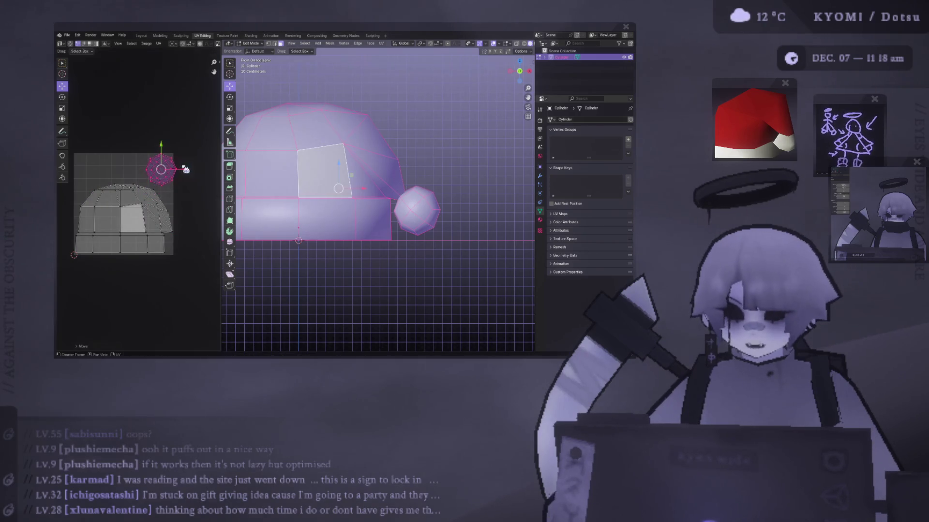
{"action": "left_click", "coordinate": [175, 168]}
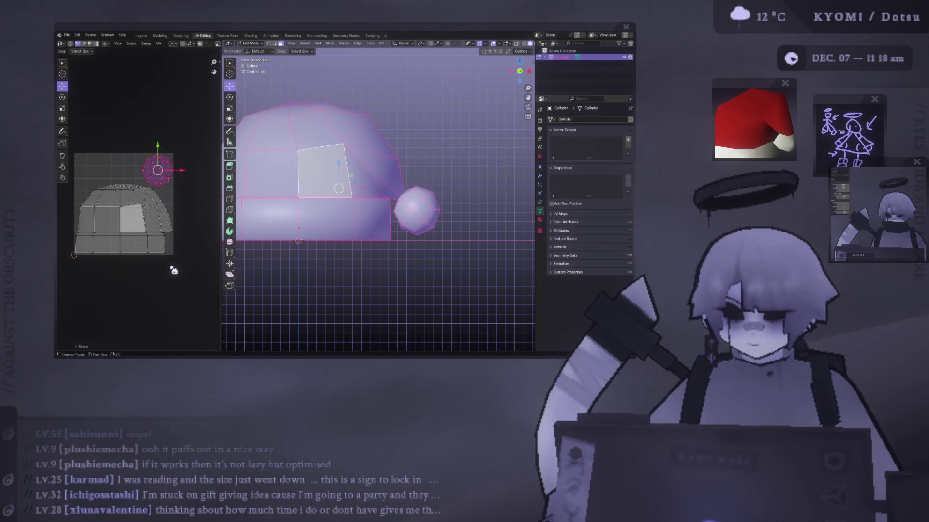
{"action": "key", "text": "ctrl+s"}
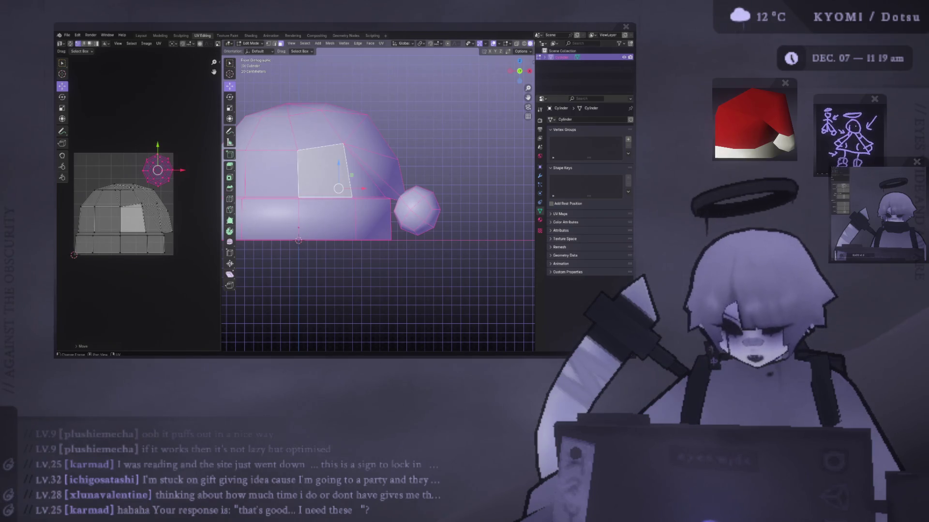
Pan the UV layout view, then take the hat out of Edit Mode.
{"action": "scroll", "coordinate": [440, 161], "scroll_direction": "down", "scroll_amount": 1}
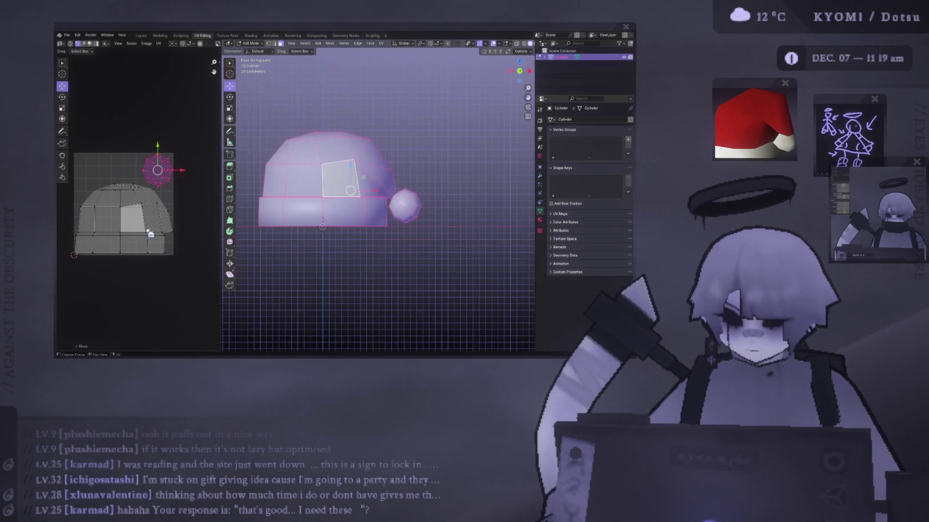
{"action": "middle_click_drag", "start_coordinate": [129, 237], "coordinate": [158, 226]}
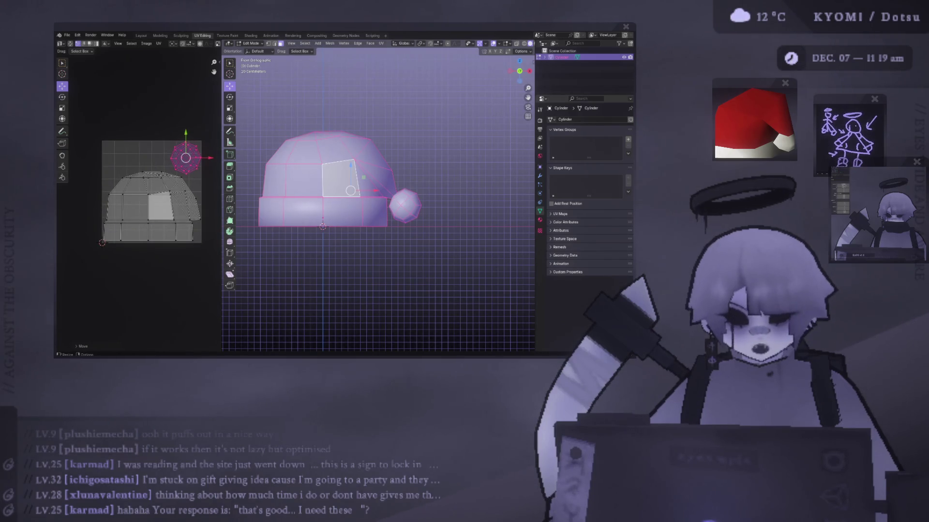
{"action": "key", "text": "Tab"}
{"action": "scroll", "coordinate": [418, 188], "scroll_direction": "down", "scroll_amount": 1}
{"action": "scroll", "coordinate": [412, 196], "scroll_direction": "down", "scroll_amount": 1}
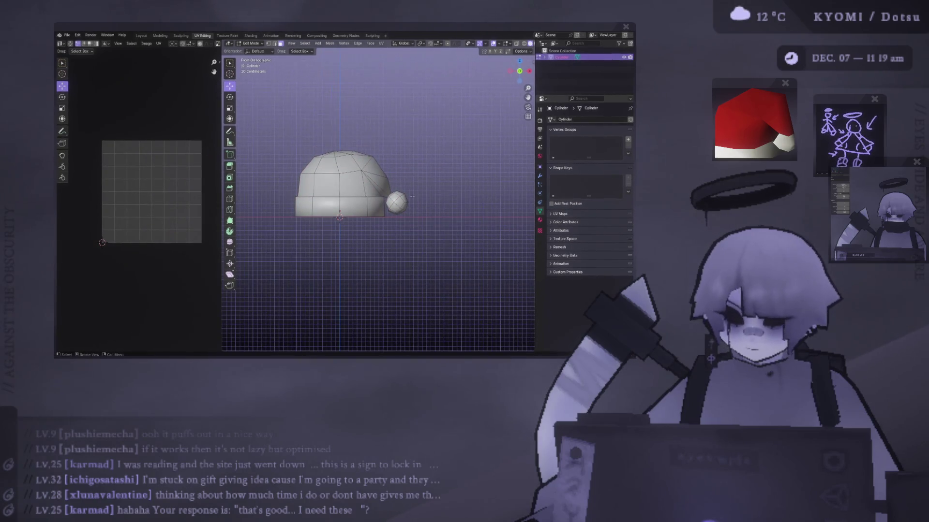
Switch the hat back to Object Mode and scroll the viewport.
{"action": "key", "text": "Tab"}
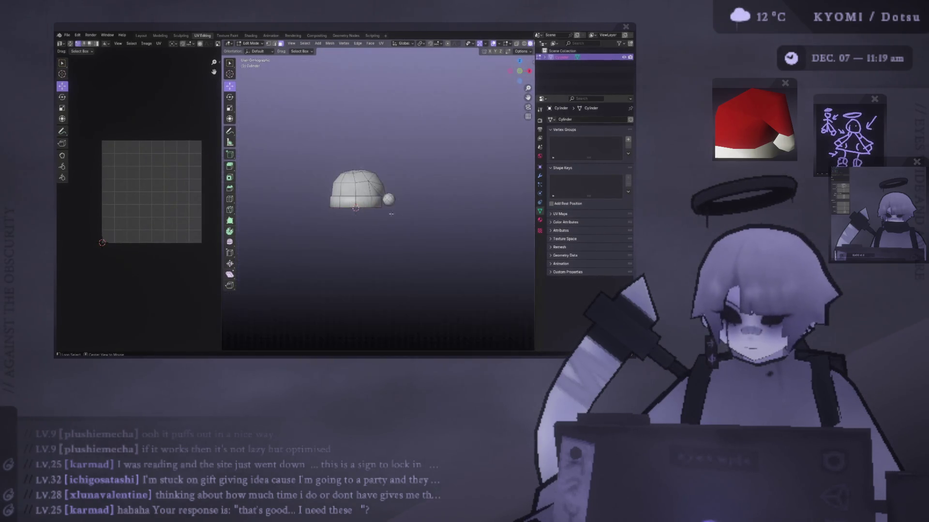
{"action": "scroll", "coordinate": [388, 219], "scroll_direction": "down", "scroll_amount": 2, "text": "ctrl"}
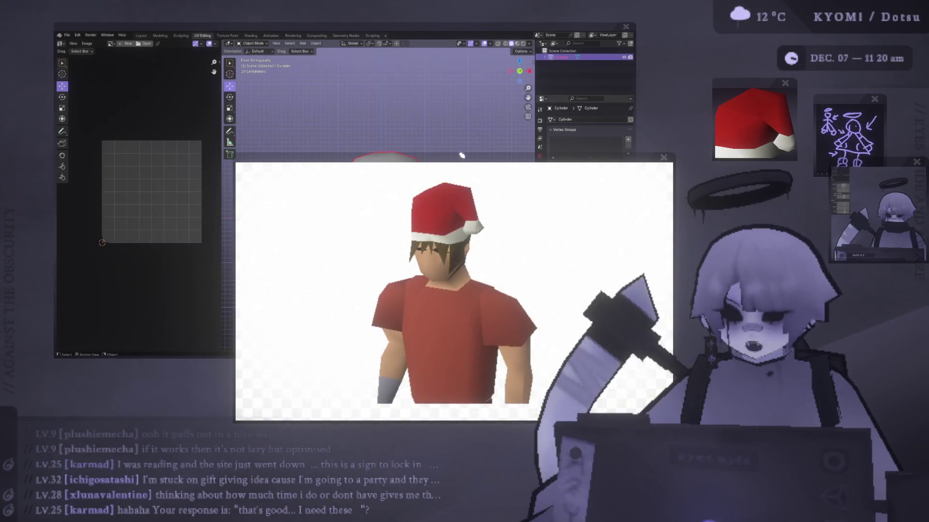
Move the floating Santa-hat reference picture around to inspect it, then close it.
{"action": "left_click_drag", "start_coordinate": [363, 155], "coordinate": [259, 94]}
{"action": "scroll", "coordinate": [258, 97], "scroll_direction": "down", "scroll_amount": 5}
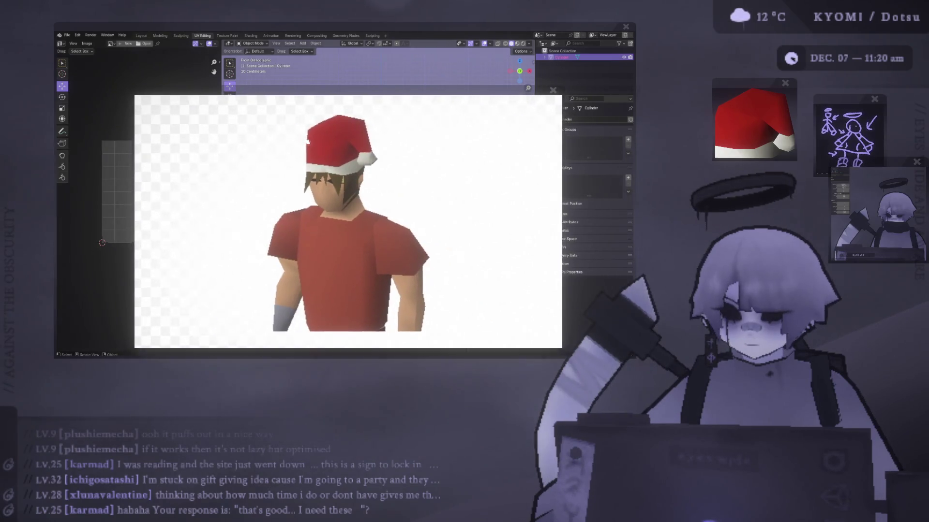
{"action": "scroll", "coordinate": [259, 97], "scroll_direction": "up", "scroll_amount": 3}
{"action": "scroll", "coordinate": [259, 96], "scroll_direction": "down", "scroll_amount": 3}
{"action": "left_click_drag", "start_coordinate": [343, 97], "coordinate": [302, 183]}
{"action": "scroll", "coordinate": [302, 182], "scroll_direction": "up", "scroll_amount": 5}
{"action": "scroll", "coordinate": [314, 182], "scroll_direction": "up", "scroll_amount": 1}
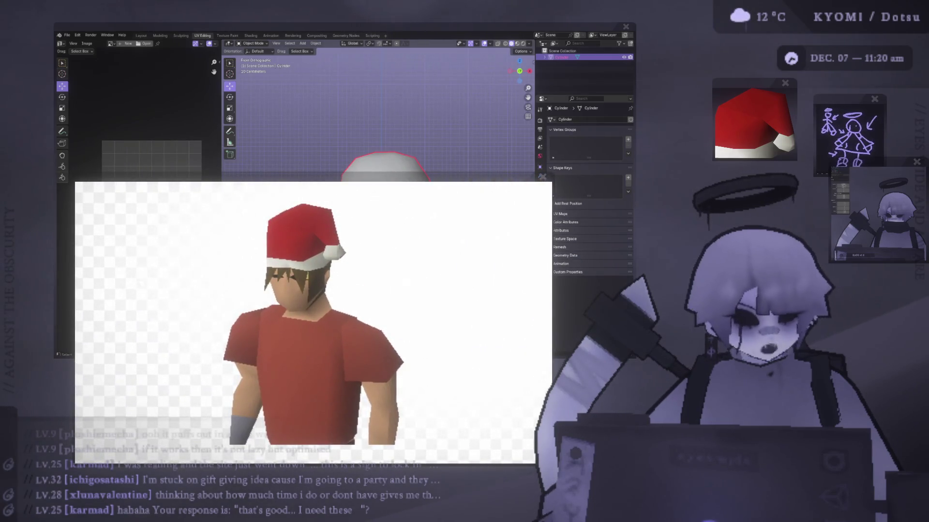
{"action": "scroll", "coordinate": [314, 183], "scroll_direction": "down", "scroll_amount": 1}
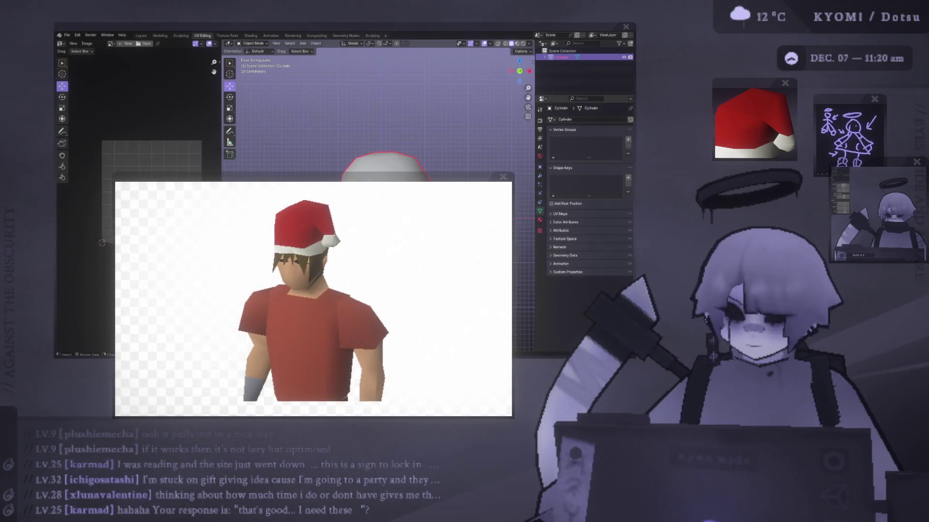
{"action": "scroll", "coordinate": [355, 296], "scroll_direction": "down", "scroll_amount": 2}
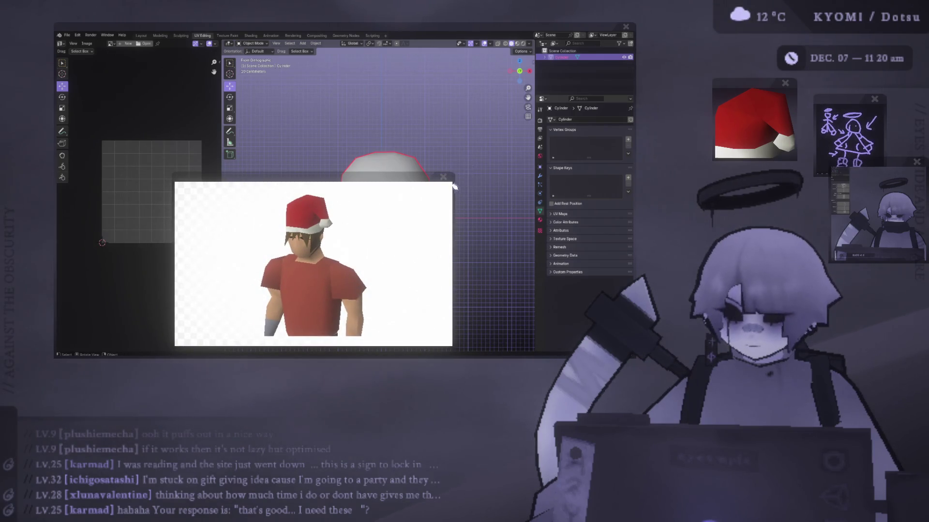
{"action": "scroll", "coordinate": [450, 190], "scroll_direction": "down", "scroll_amount": 5}
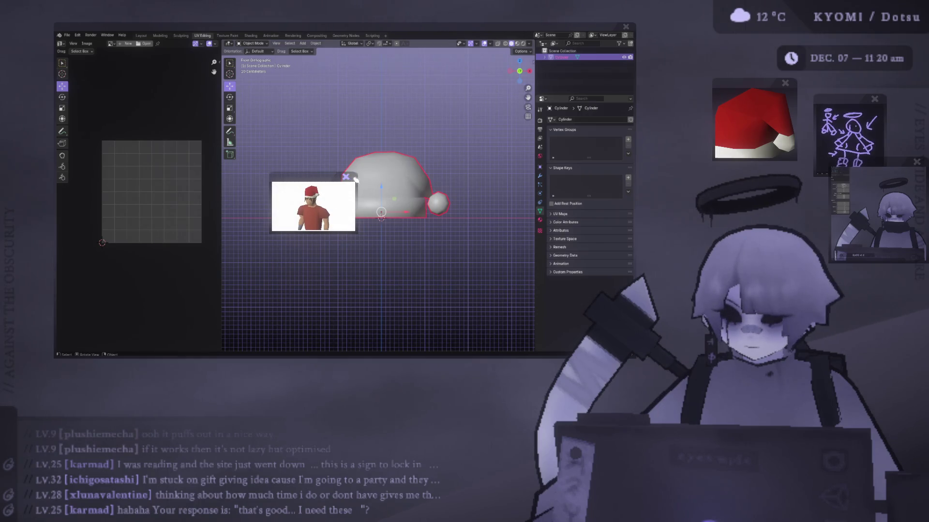
{"action": "scroll", "coordinate": [315, 220], "scroll_direction": "up", "scroll_amount": 6}
{"action": "scroll", "coordinate": [315, 220], "scroll_direction": "up", "scroll_amount": 1}
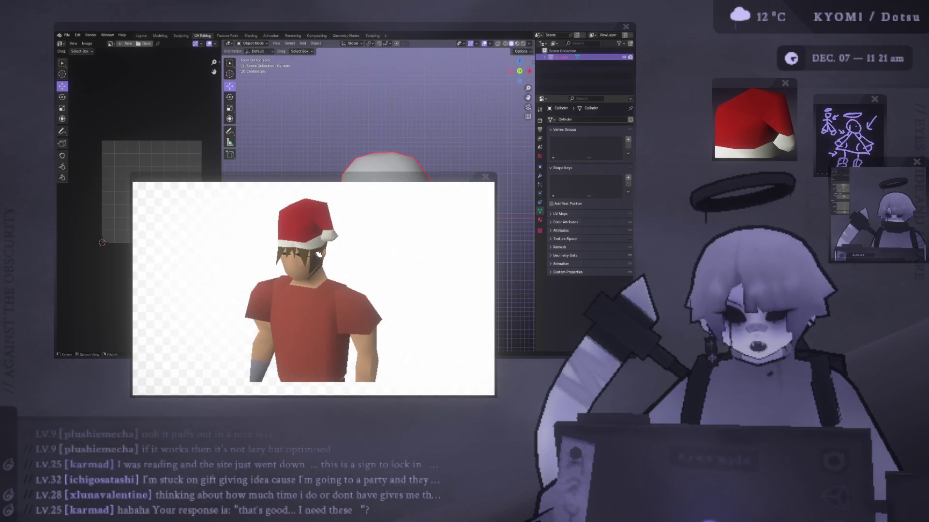
{"action": "left_click", "coordinate": [486, 177]}
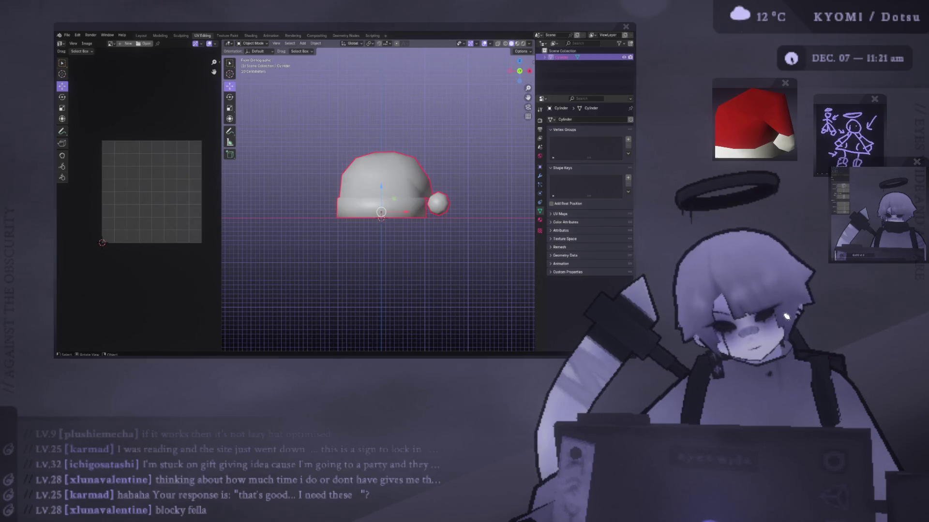
In Edit Mode, select the hat's upper dome vertices using X-ray and vertex select mode.
{"action": "mouse_move", "coordinate": [532, 518]}
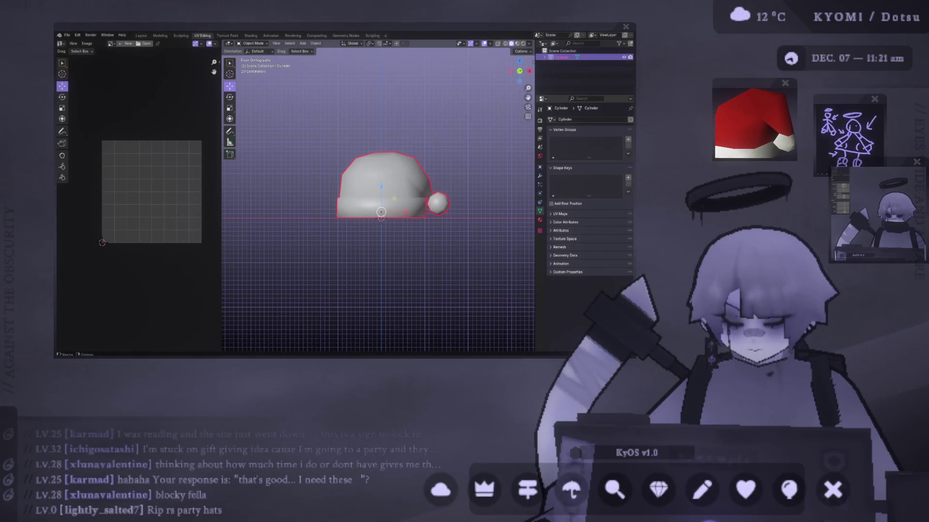
{"action": "key", "text": "Tab"}
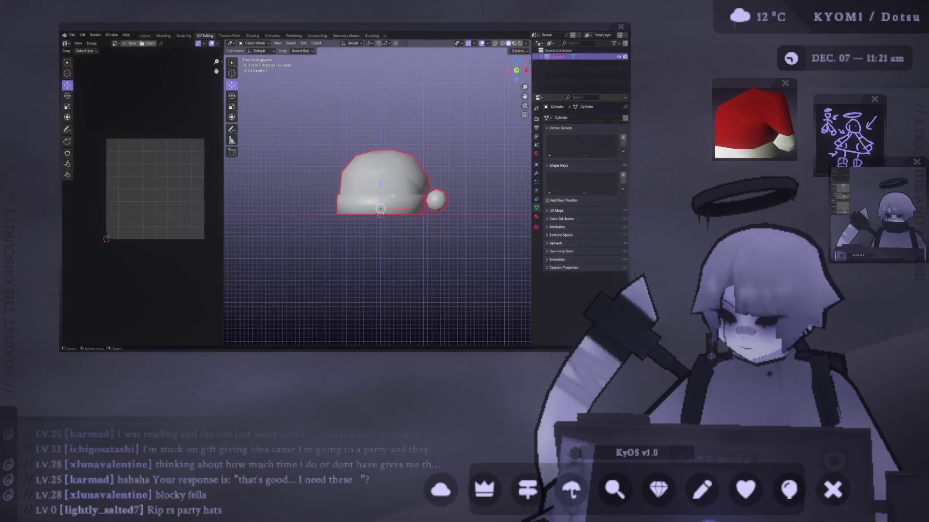
{"action": "mouse_move", "coordinate": [315, 140]}
{"action": "left_mouse_down"}
{"action": "mouse_move", "coordinate": [432, 174]}
{"action": "mouse_move", "coordinate": [441, 192]}
{"action": "left_mouse_up"}
{"action": "left_click_drag", "start_coordinate": [331, 133], "coordinate": [429, 173]}
{"action": "key", "text": "alt+z"}
{"action": "key", "text": "1"}
{"action": "left_click_drag", "start_coordinate": [317, 118], "coordinate": [456, 185]}
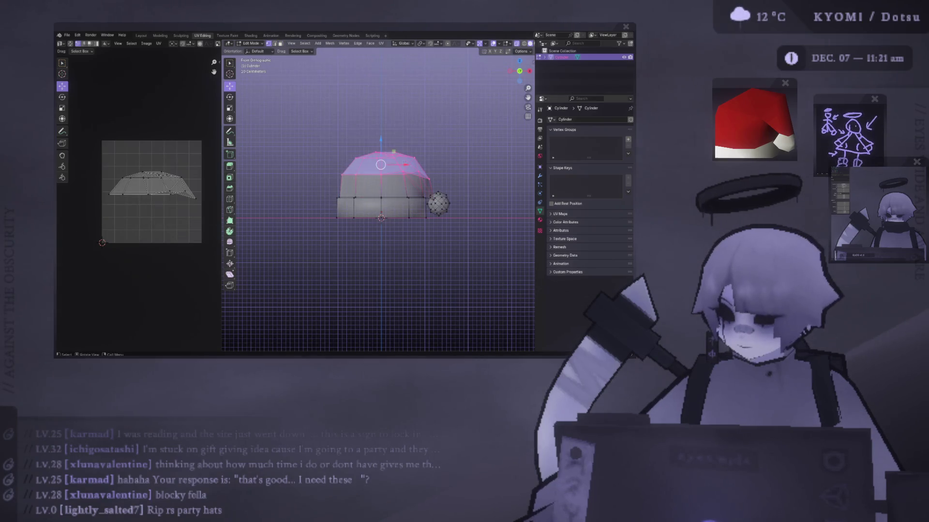
Turn off X-ray, re-enter Edit Mode on the hat, save santa_hat.blend, then try and undo a dissolve.
{"action": "key", "text": "Tab"}
{"action": "left_click", "coordinate": [323, 166]}
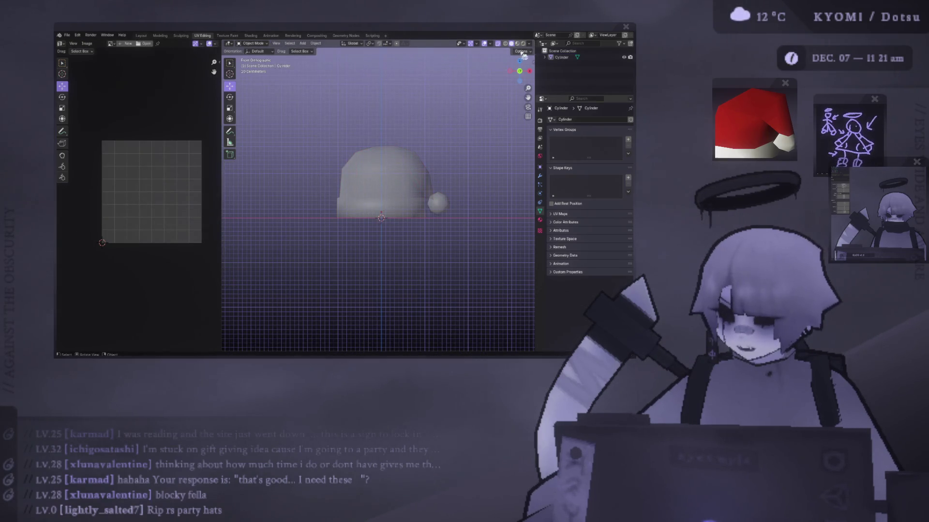
{"action": "left_click", "coordinate": [498, 43]}
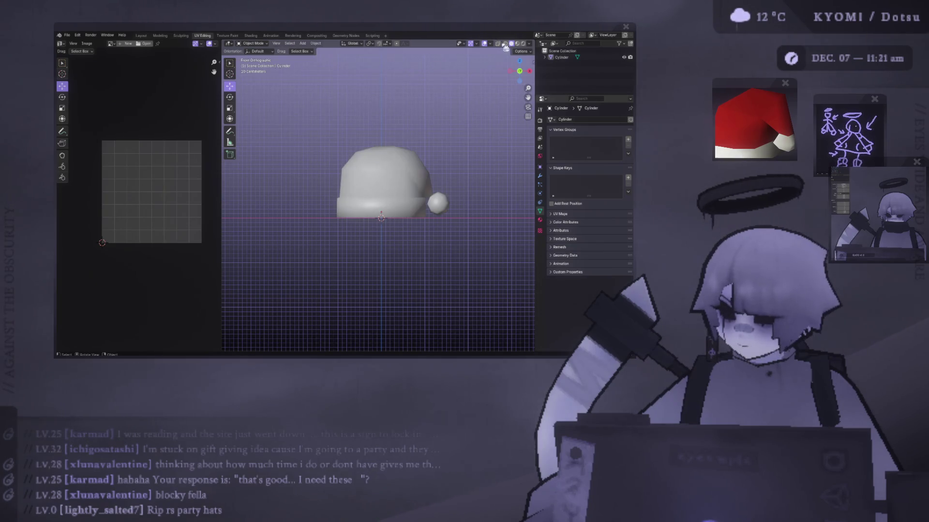
{"action": "key", "text": "a"}
{"action": "key", "text": "Tab"}
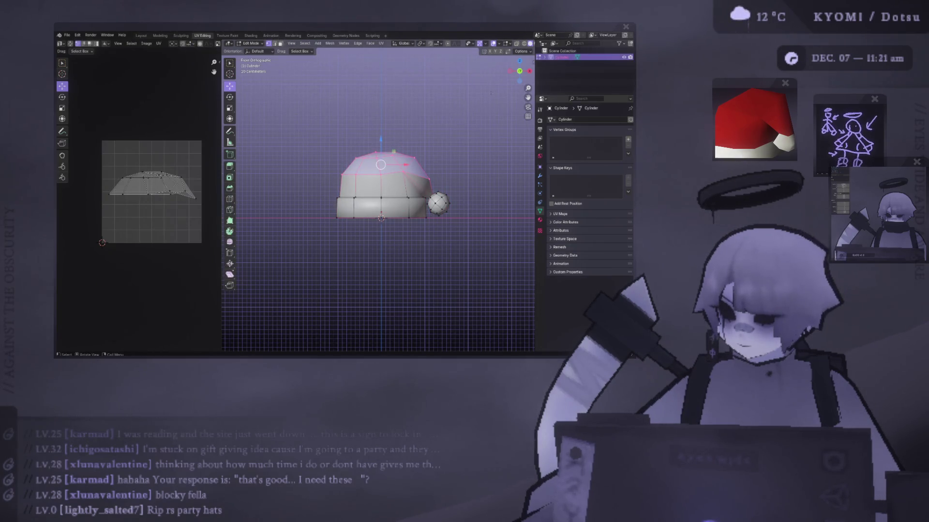
{"action": "key", "text": "ctrl+s"}
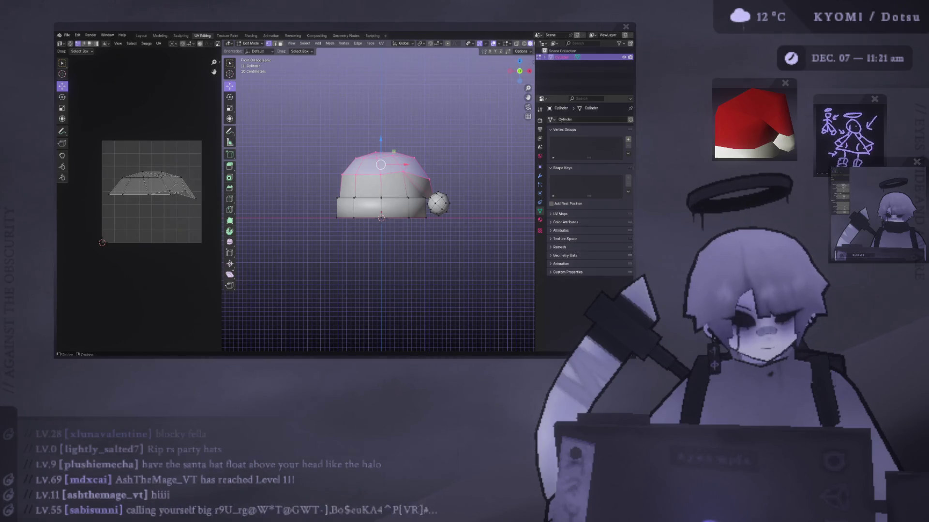
{"action": "key", "text": "ctrl+x"}
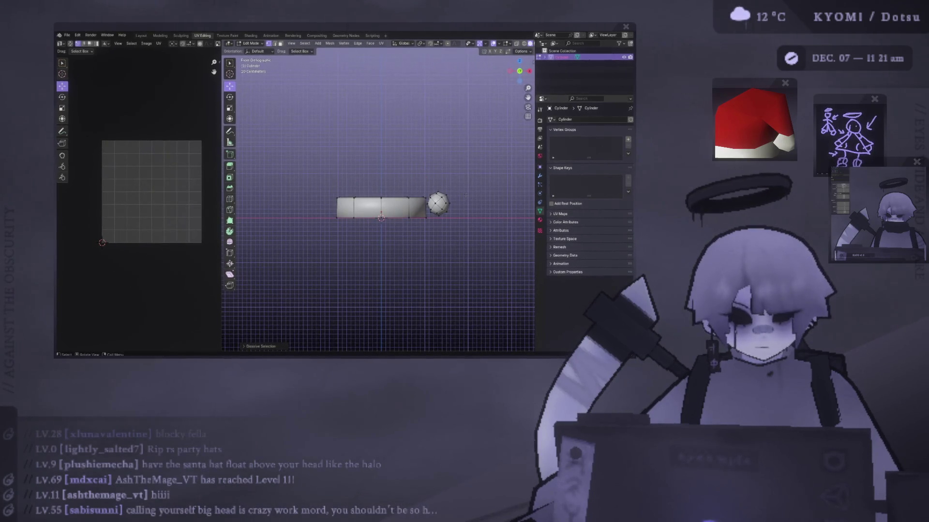
{"action": "key", "text": "ctrl+z"}
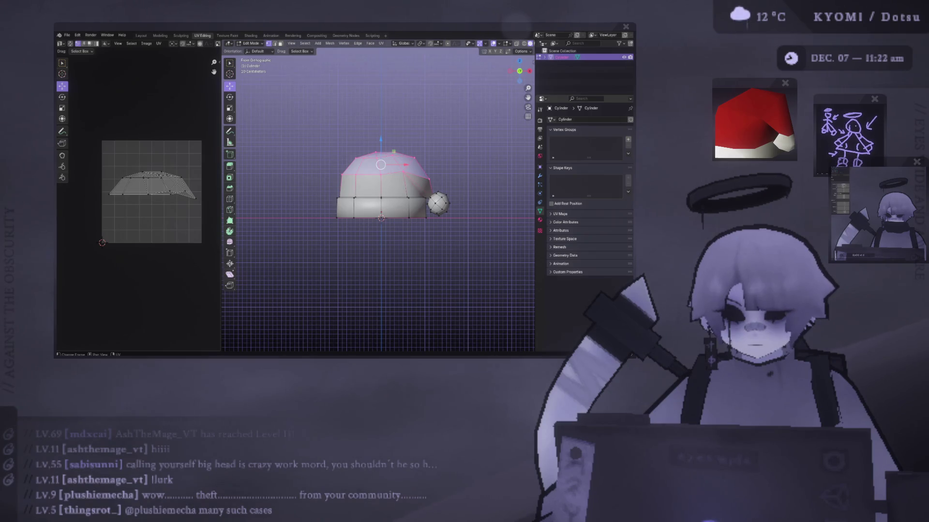
Select the pompom's entire circular UV island and move it slightly left.
{"action": "key", "text": "a"}
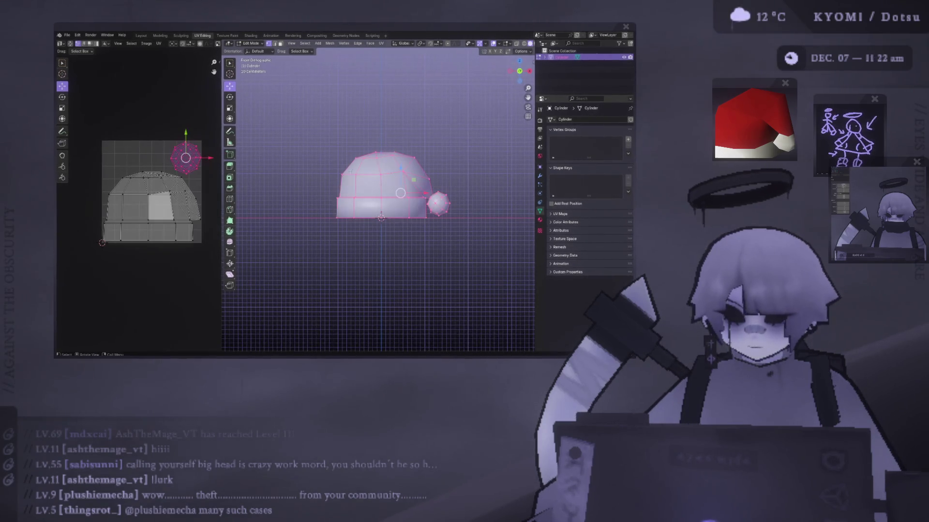
{"action": "left_click_drag", "start_coordinate": [152, 122], "coordinate": [203, 154]}
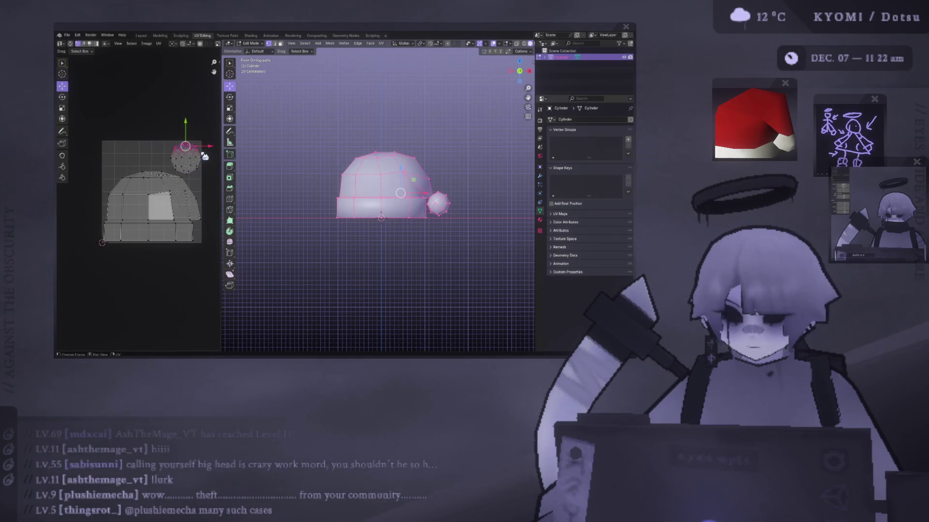
{"action": "key", "text": "l"}
{"action": "key", "text": "g"}
{"action": "left_click", "coordinate": [206, 150]}
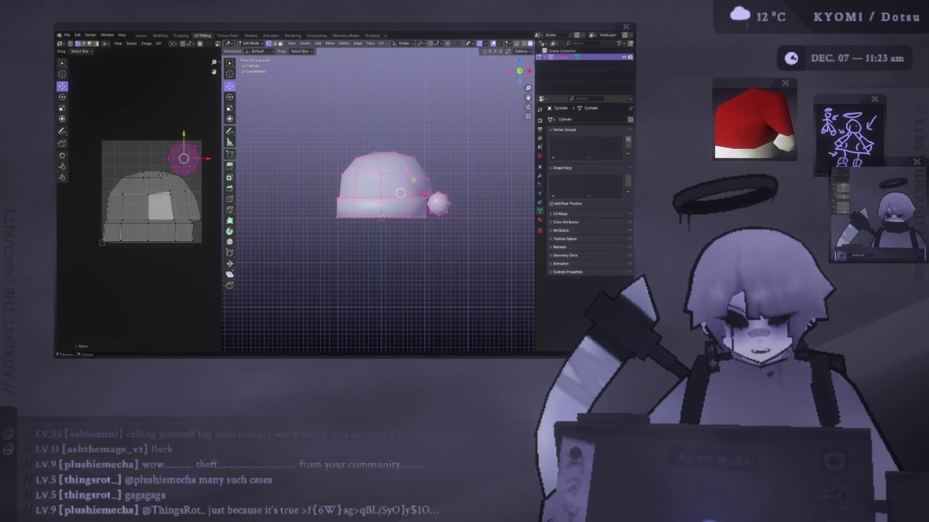
Scale the selected pompom UV island slightly.
{"action": "key", "text": "s"}
{"action": "left_click", "coordinate": [203, 167]}
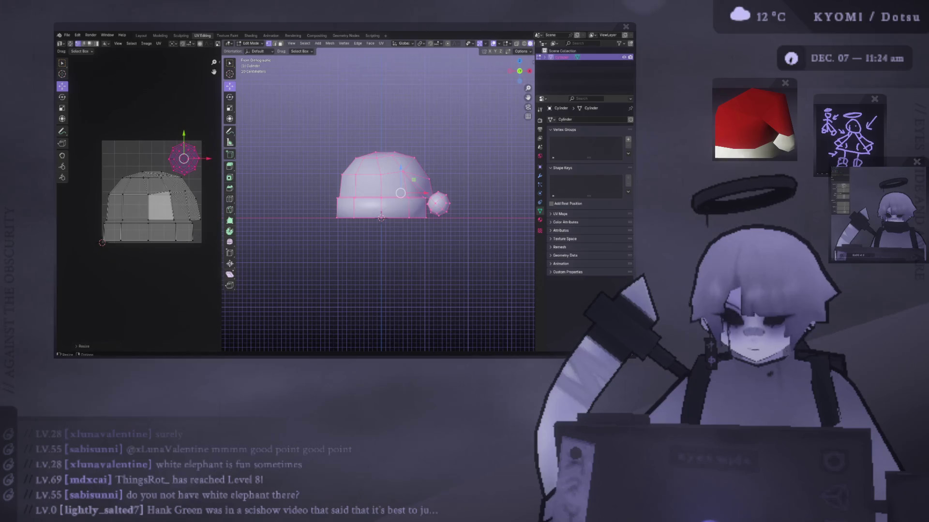
Box-select then clear the hat-body UVs and pick an item from the UV menu.
{"action": "left_click_drag", "start_coordinate": [112, 124], "coordinate": [209, 267]}
{"action": "left_click", "coordinate": [187, 272]}
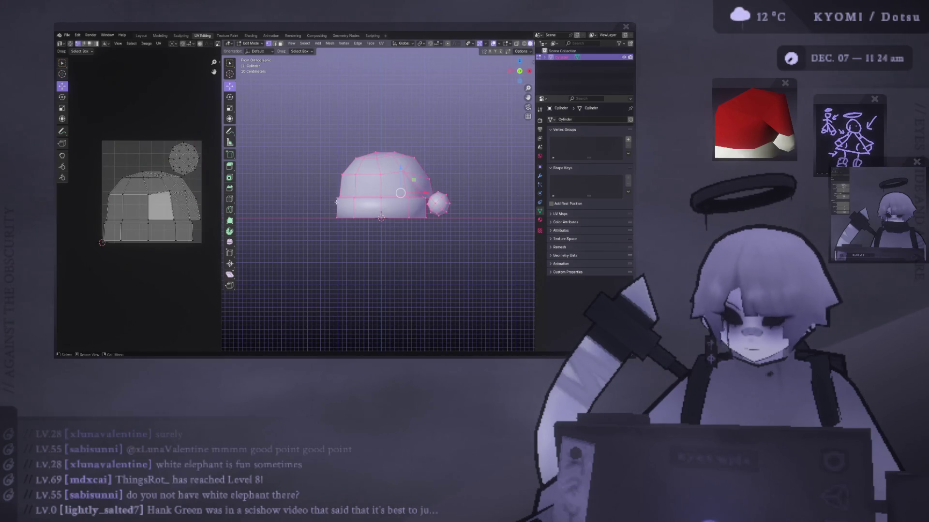
{"action": "left_click", "coordinate": [158, 44]}
{"action": "left_click", "coordinate": [191, 225]}
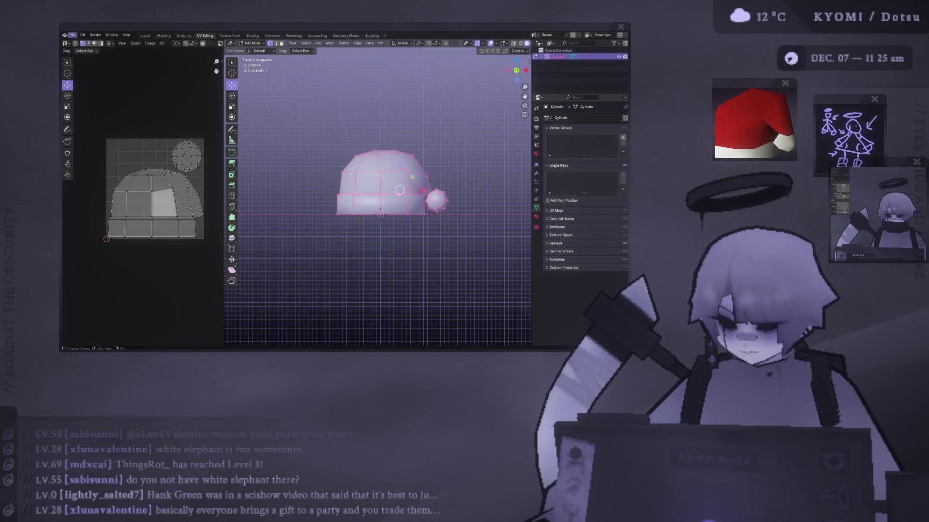
Launch Photoshop from the dock, shift its window, and bring Blender back in front.
{"action": "mouse_move", "coordinate": [683, 492]}
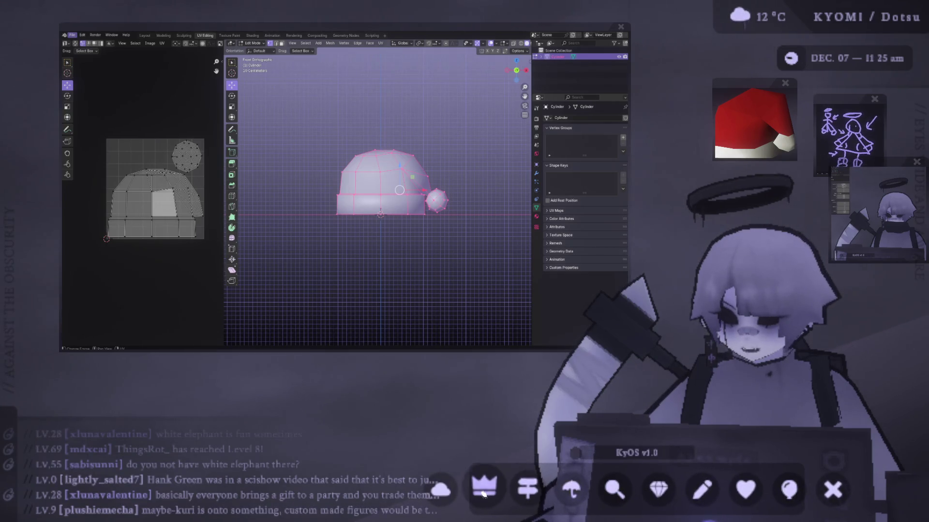
{"action": "left_click", "coordinate": [661, 492]}
{"action": "mouse_move", "coordinate": [325, 59]}
{"action": "left_mouse_down"}
{"action": "mouse_move", "coordinate": [381, 108]}
{"action": "mouse_move", "coordinate": [344, 67]}
{"action": "left_mouse_up"}
{"action": "left_click", "coordinate": [284, 33]}
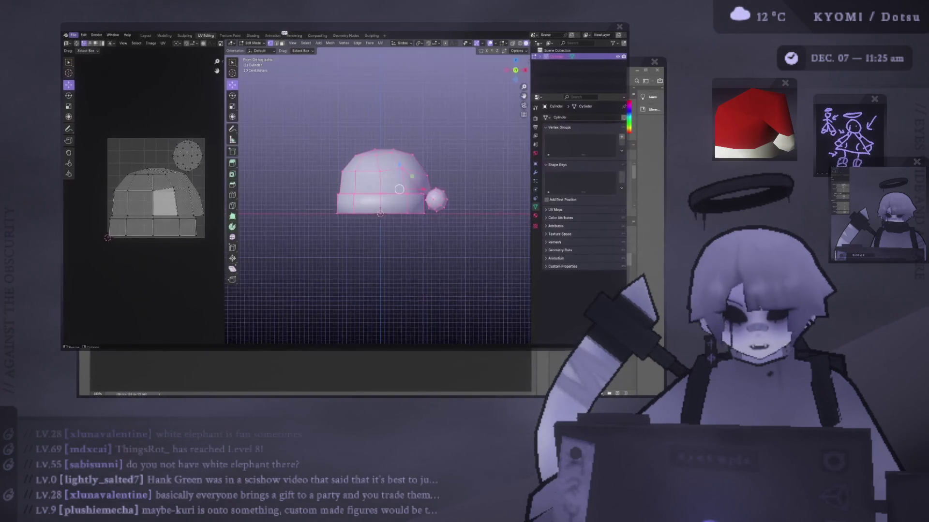
Switch between Blender and Photoshop, ending with Photoshop's blank white canvas in front.
{"action": "left_click", "coordinate": [658, 390]}
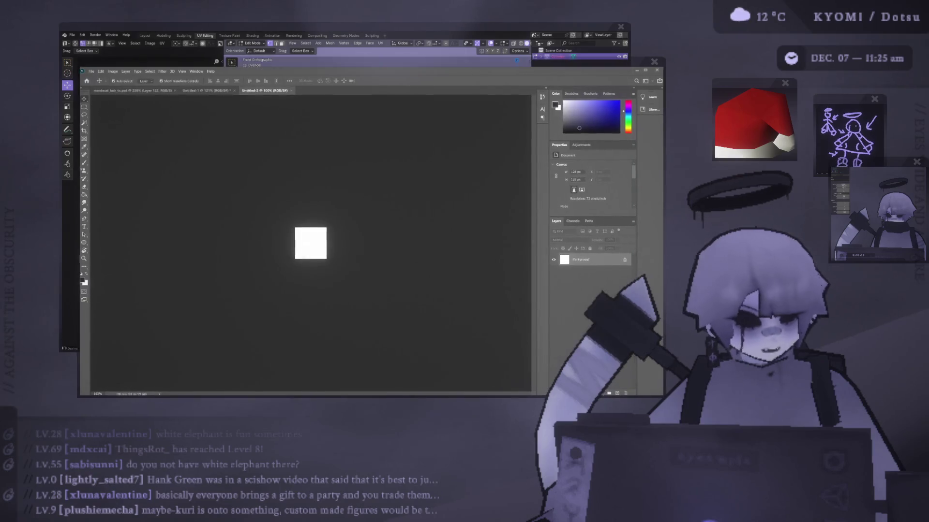
{"action": "key", "text": "alt+Tab"}
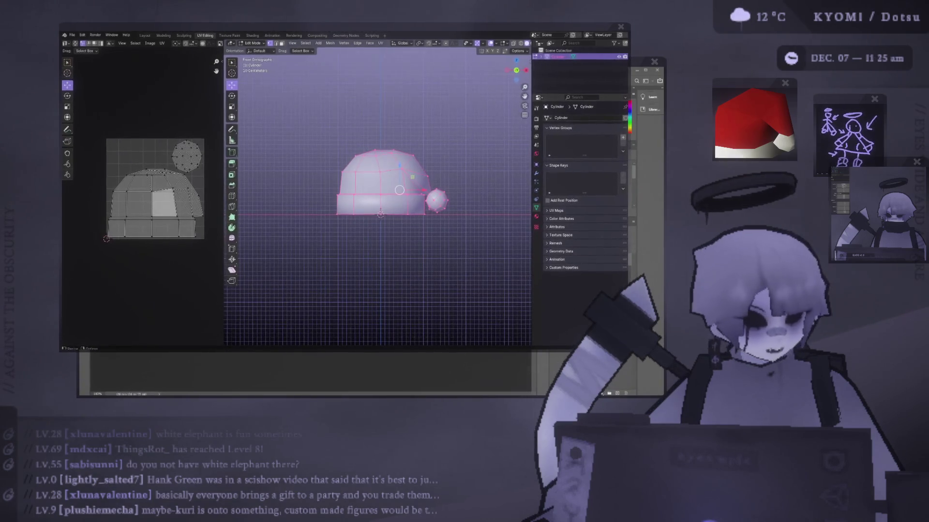
{"action": "key", "text": "alt+Tab"}
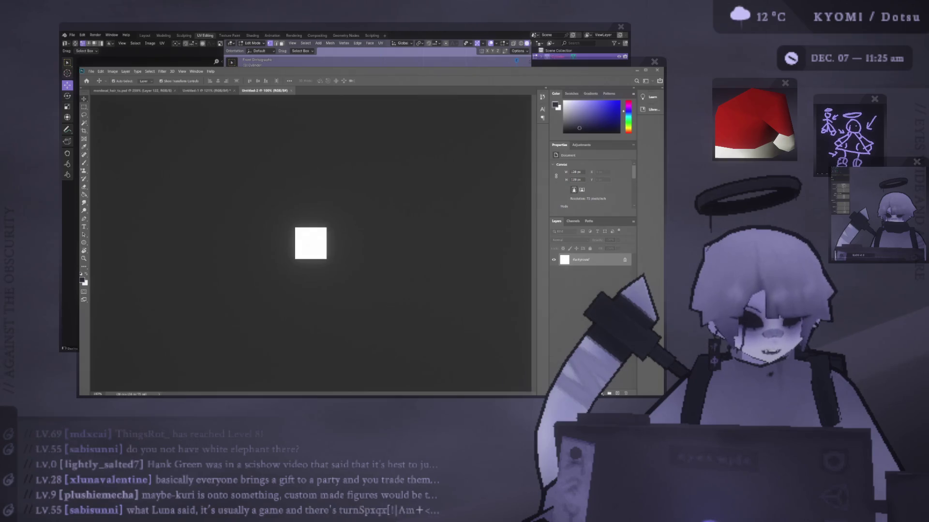
{"action": "key", "text": "alt+Tab"}
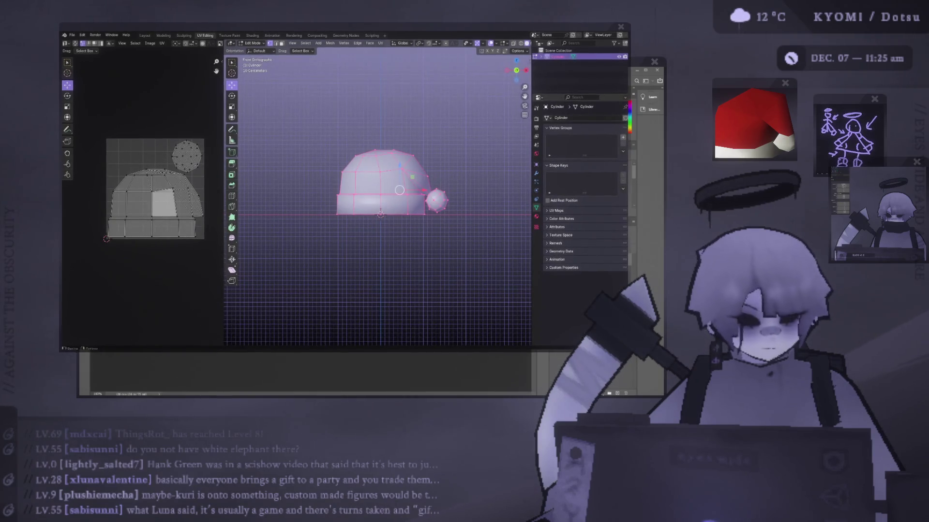
{"action": "key", "text": "alt+Tab"}
{"action": "key", "text": "alt+Tab"}
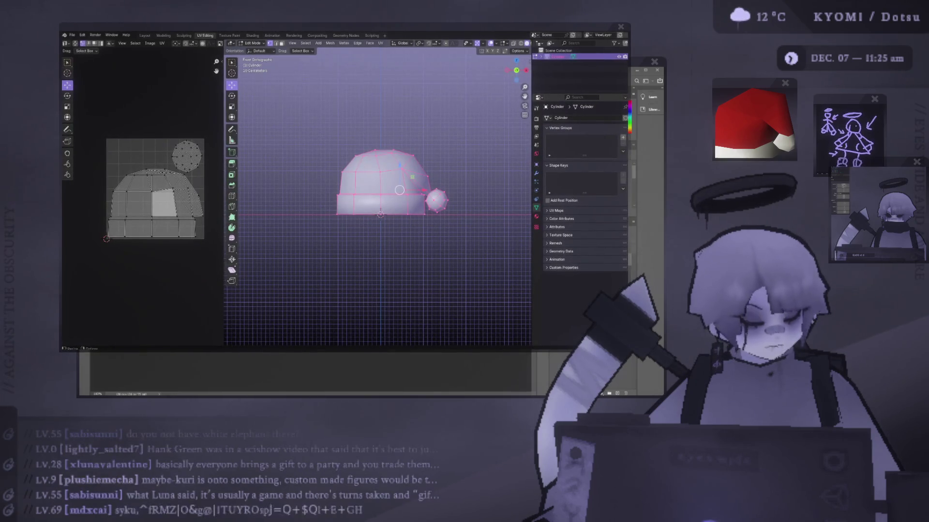
{"action": "key", "text": "alt+Tab"}
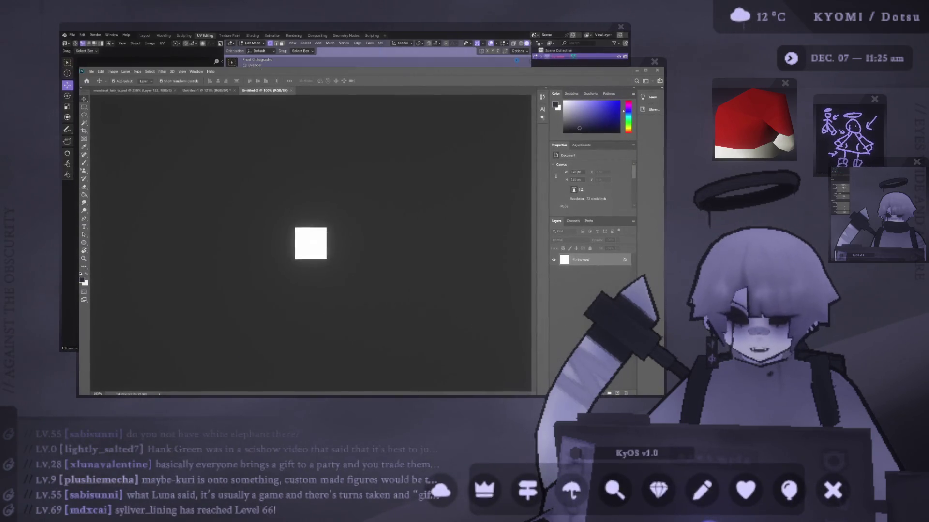